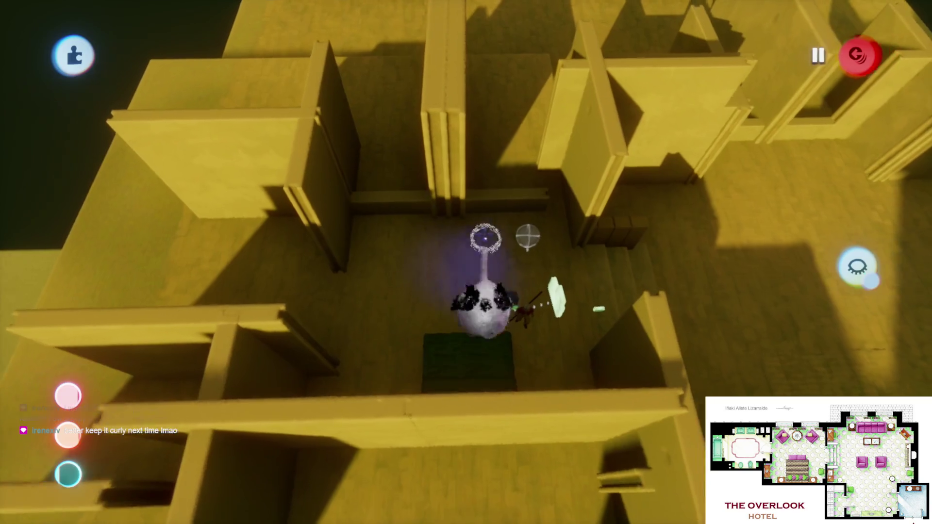
- Leave sculpt mode and pick up the wall near the puppet
key(Escape)
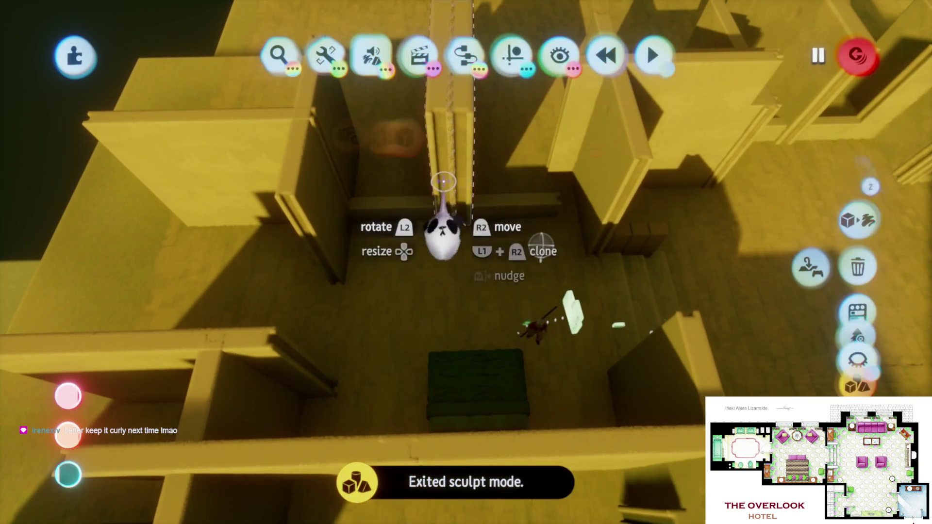
click(425, 209)
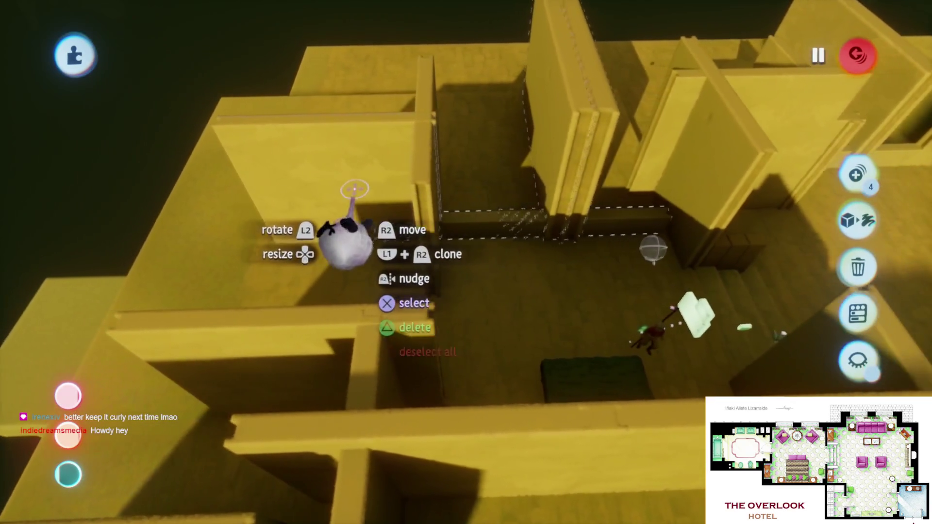
key(Escape)
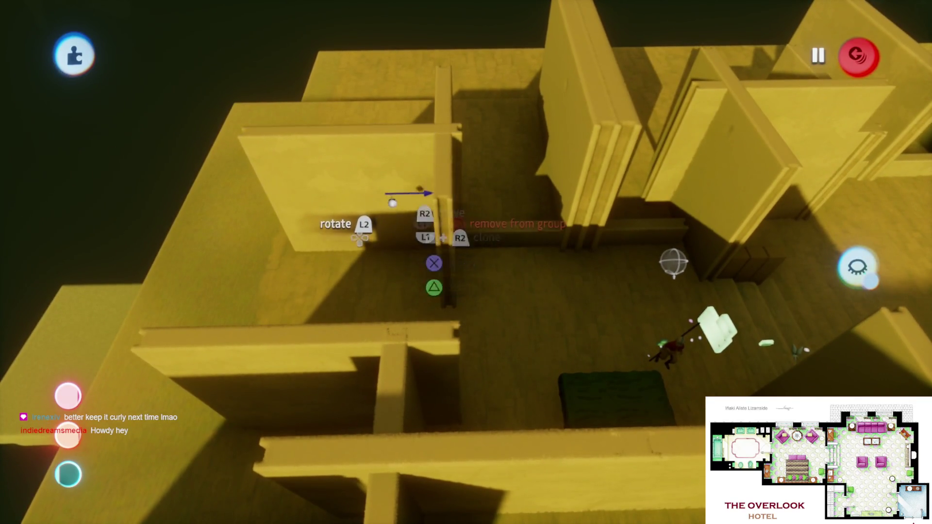
mouse_move(420, 190)
mouse_down()
mouse_move(431, 193)
mouse_move(422, 256)
mouse_move(402, 132)
mouse_up()
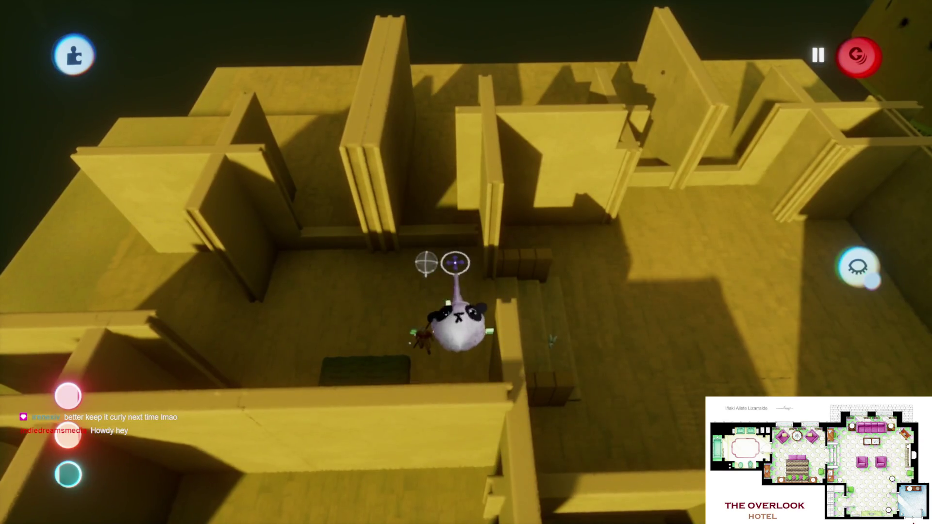
- Add the central room's wall beam to the selection and orbit around the selected walls
drag(455, 263, 453, 270)
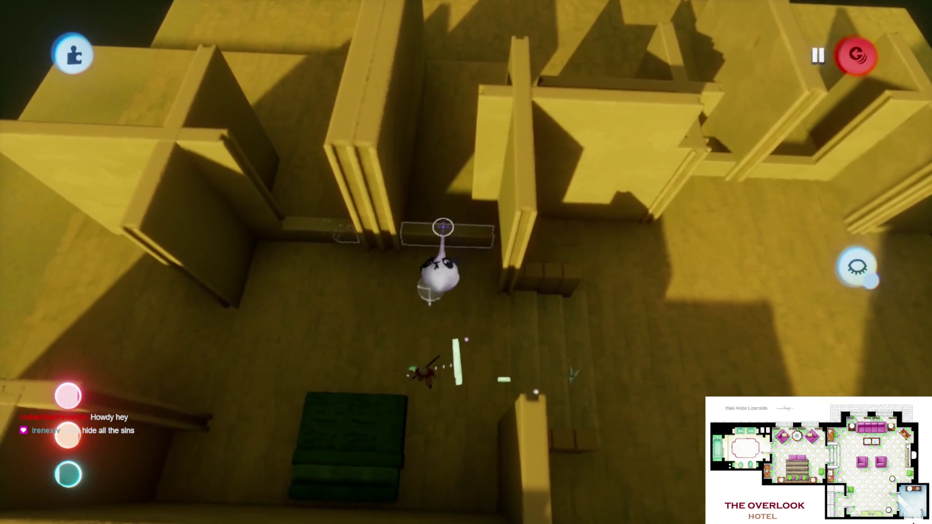
mouse_move(437, 290)
click(336, 257)
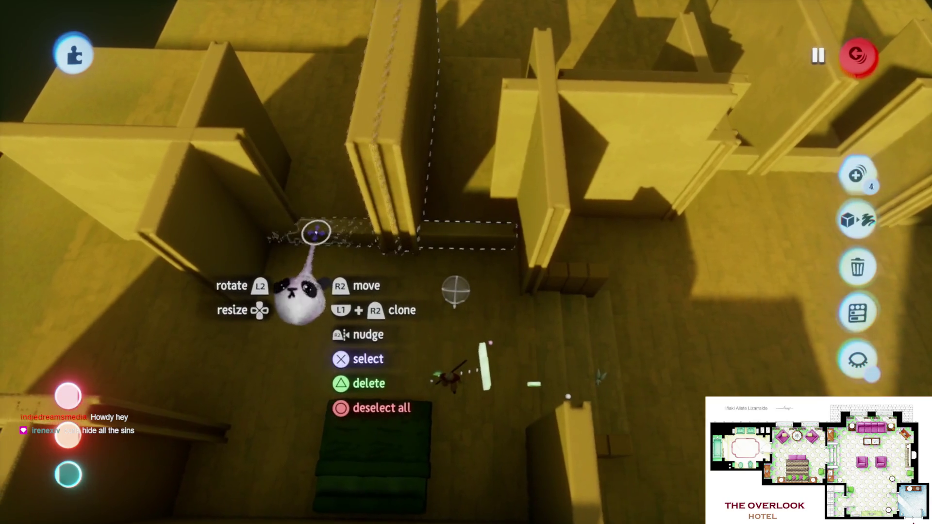
mouse_move(303, 240)
mouse_down()
mouse_move(443, 246)
mouse_move(447, 322)
mouse_move(474, 304)
mouse_move(458, 283)
mouse_up()
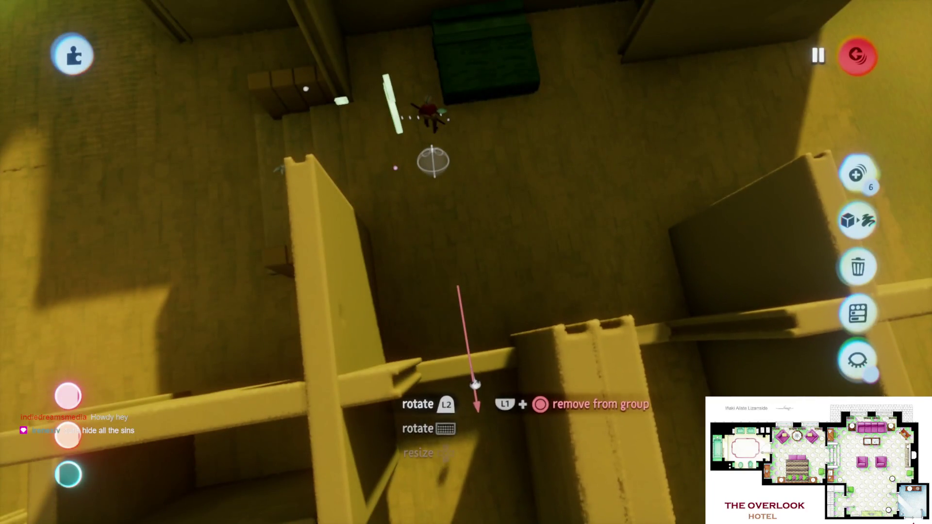
mouse_move(468, 376)
mouse_down()
mouse_move(429, 327)
mouse_move(462, 311)
mouse_up()
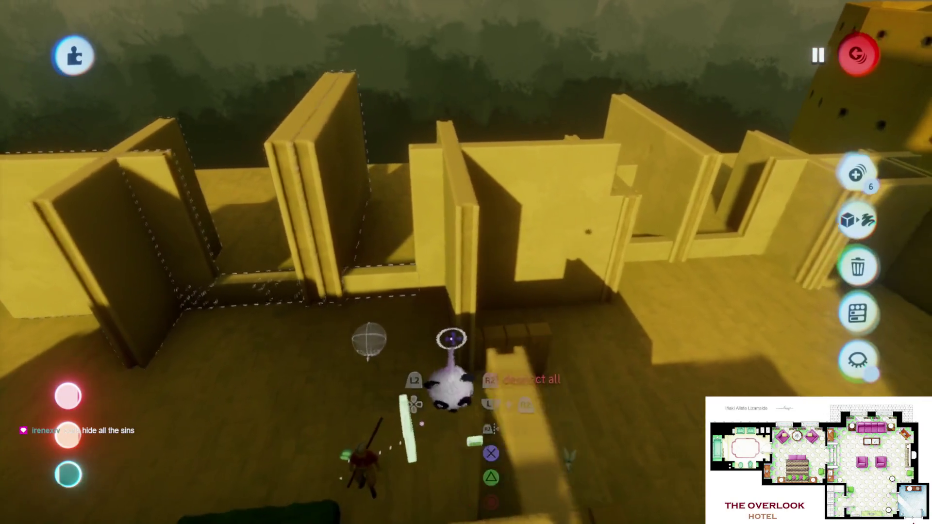
drag(451, 339, 457, 318)
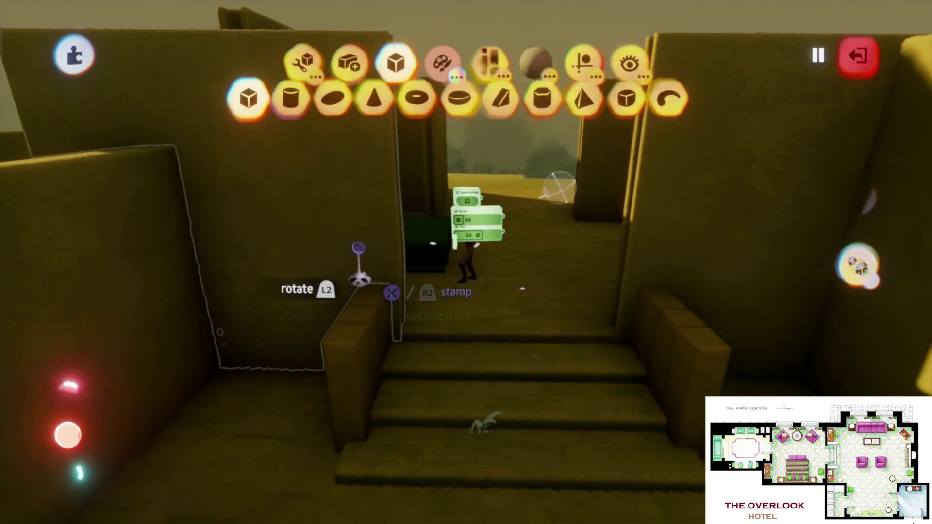
- Start Play Mode and run the character across the room, past the windows and up the stairs
key(Escape)
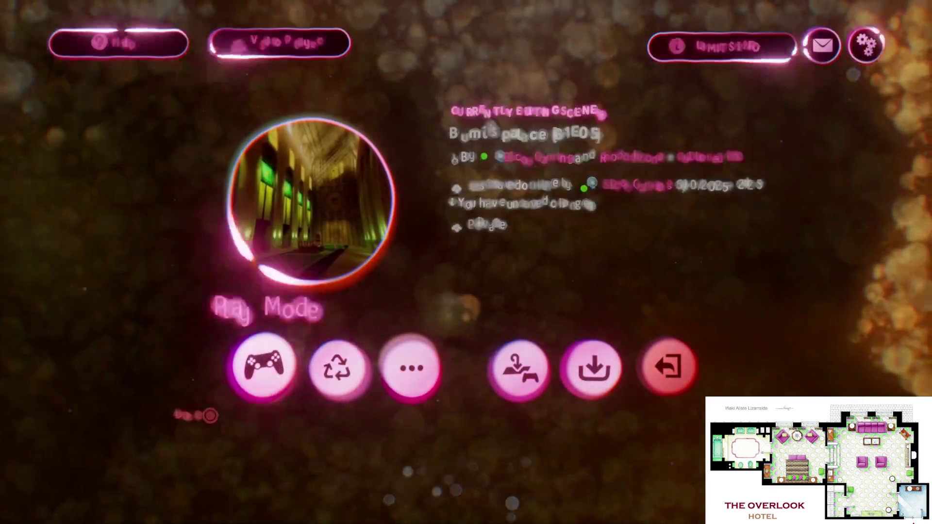
click(260, 369)
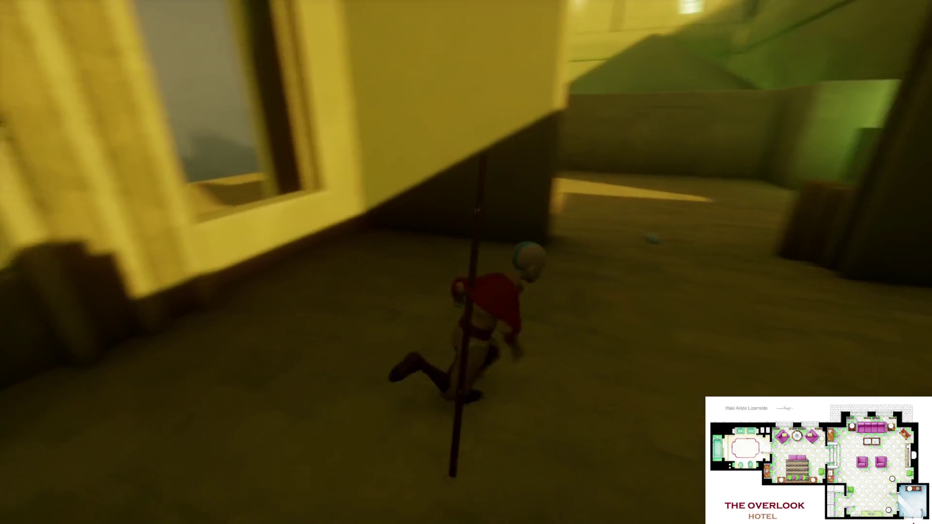
key(w)
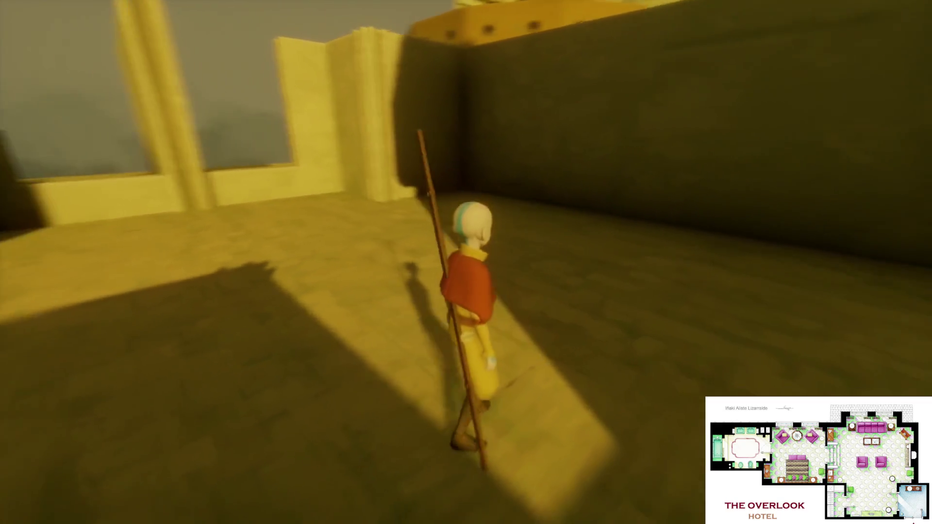
key(w)
key(w)
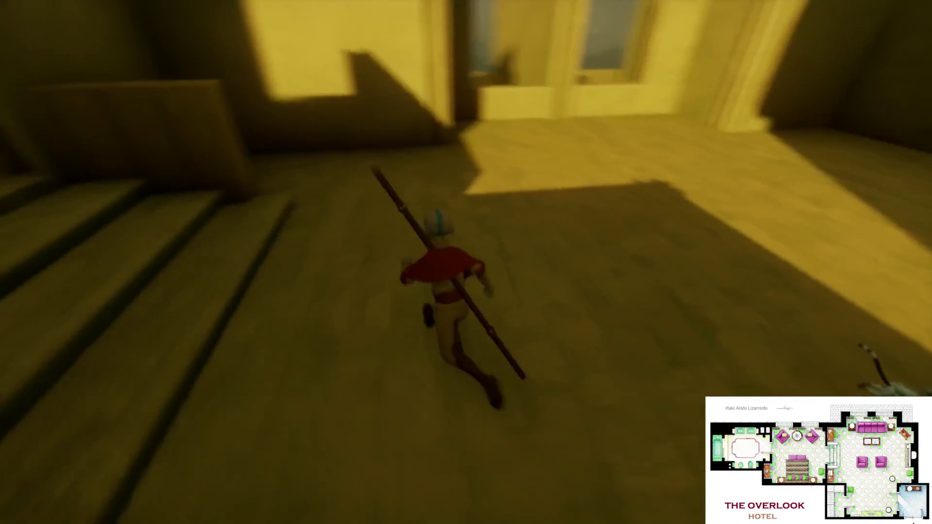
key(w)
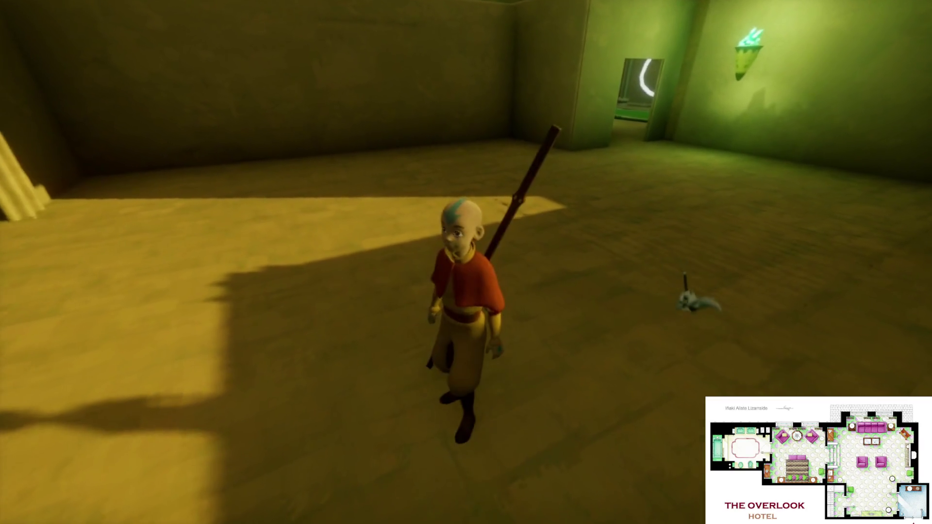
key(w)
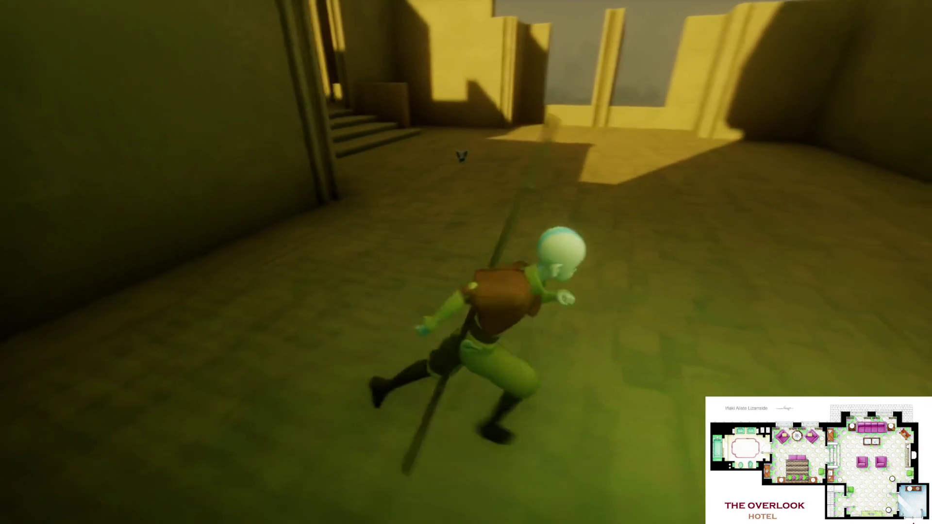
key(w)
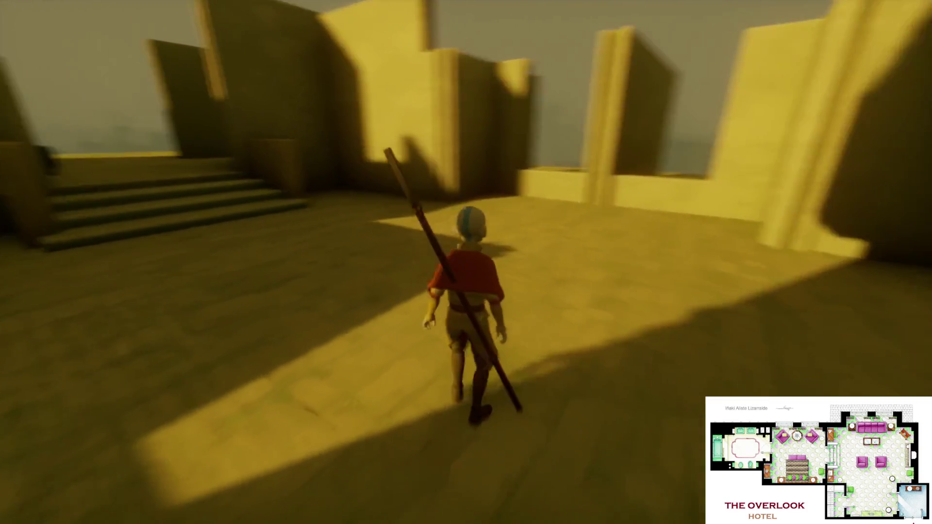
key(w)
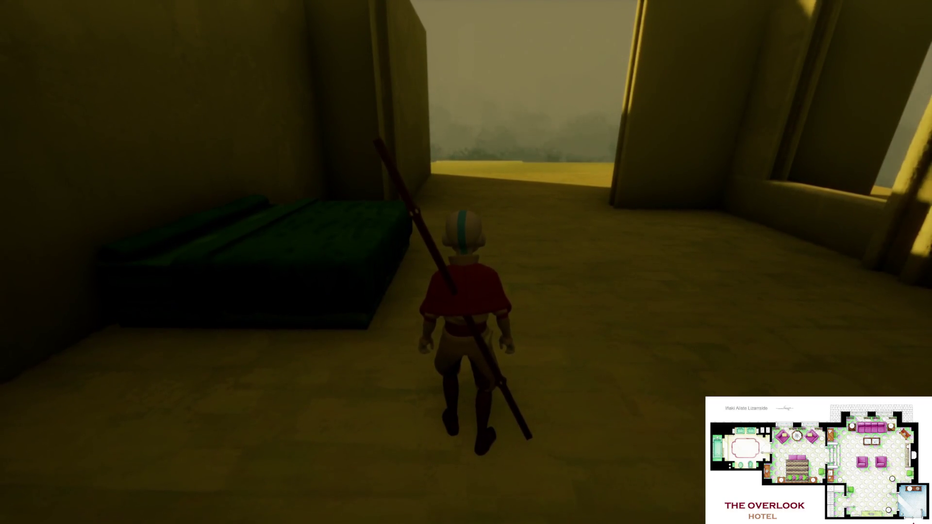
- Run past the green bench, through the green-lit room and courtyard, then return to Edit Mode
key(w)
key(w)
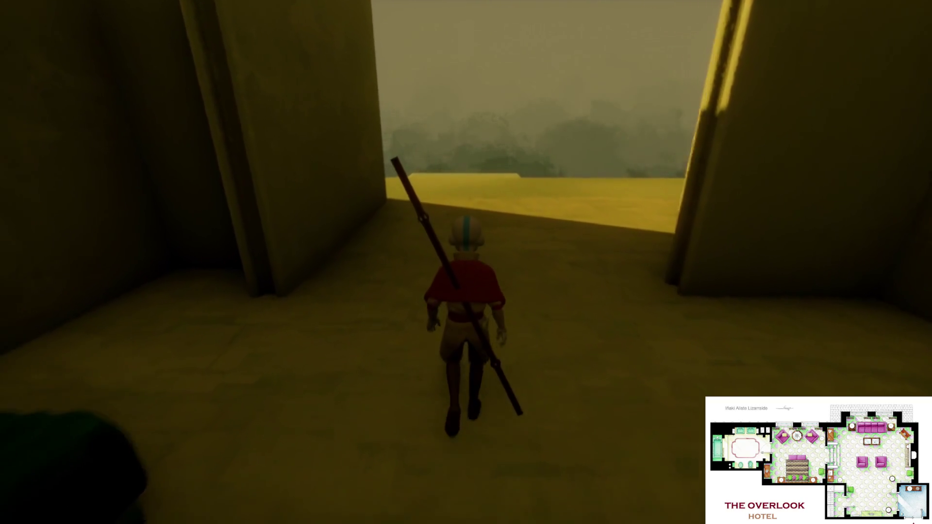
key(w)
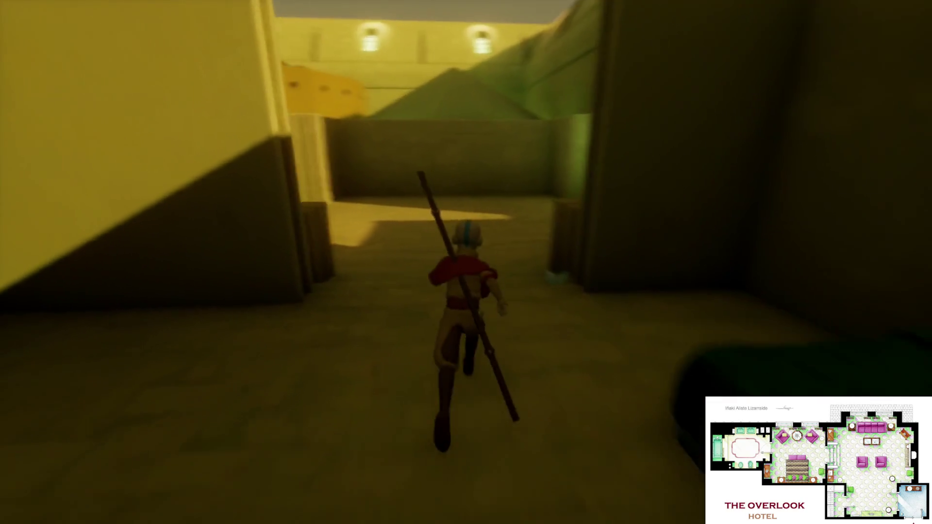
key(w)
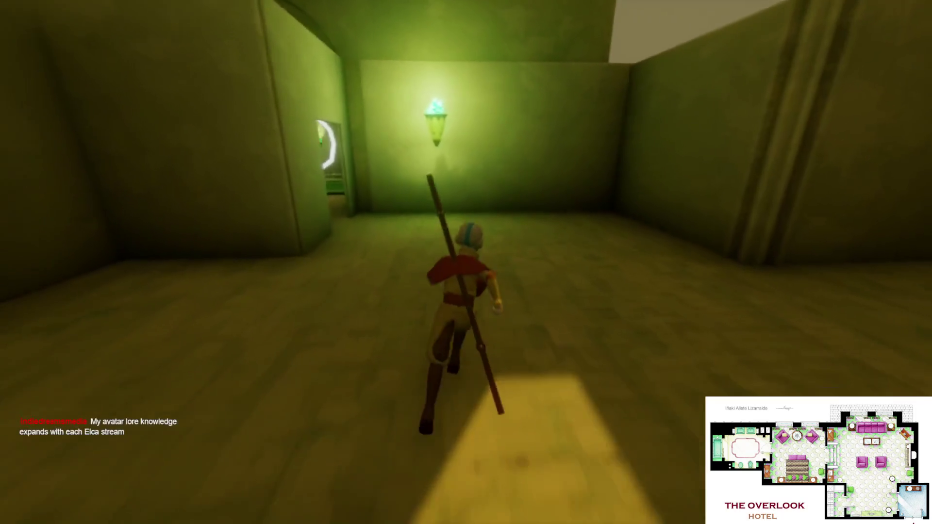
key(w)
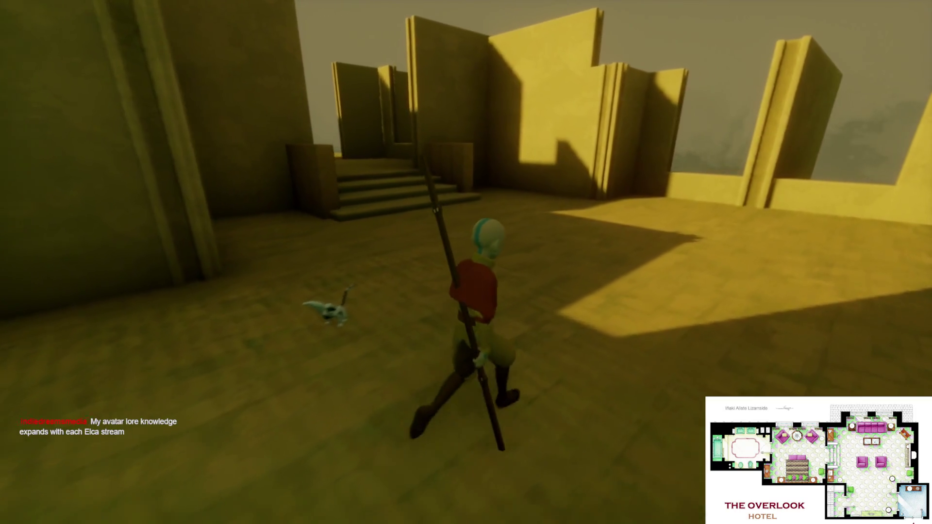
key(w)
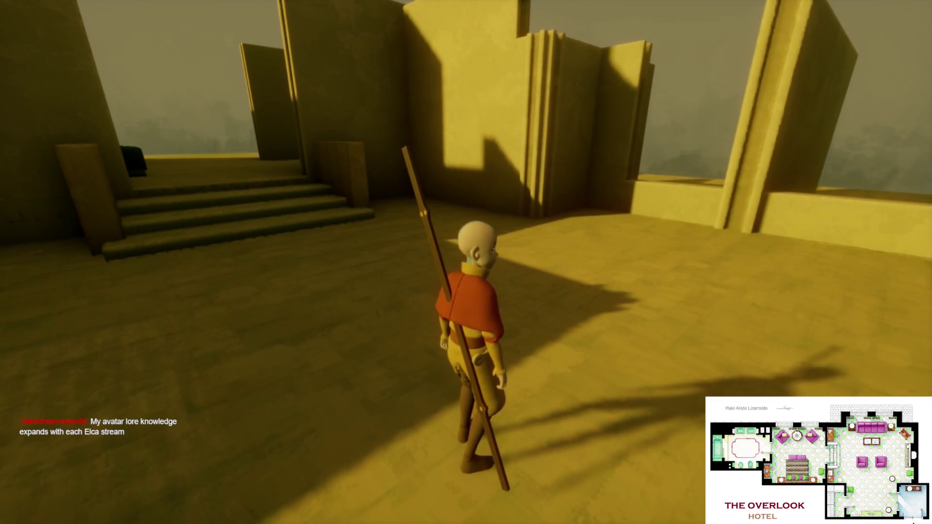
key(w)
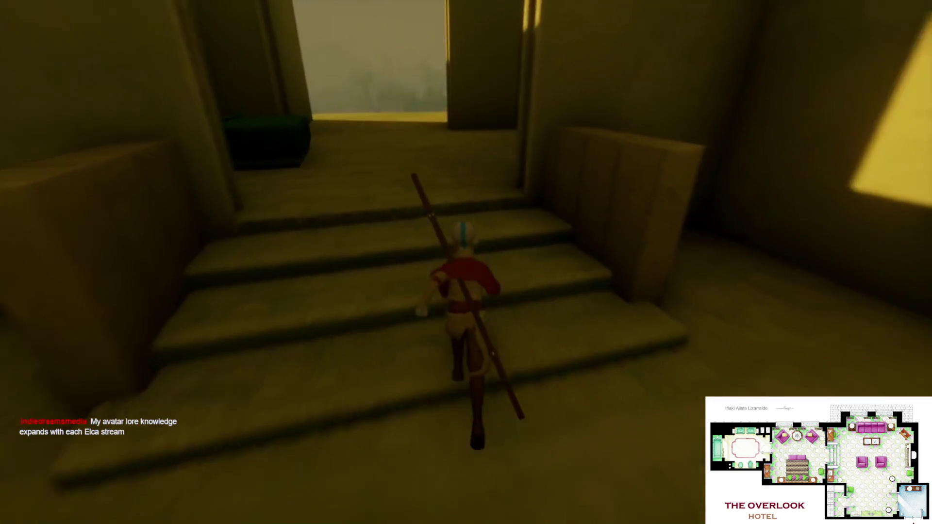
key(w)
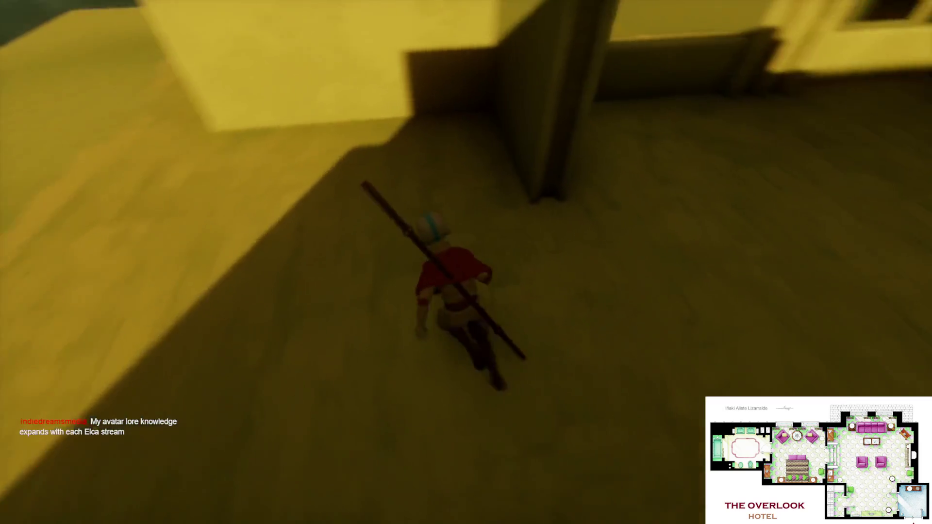
key(w)
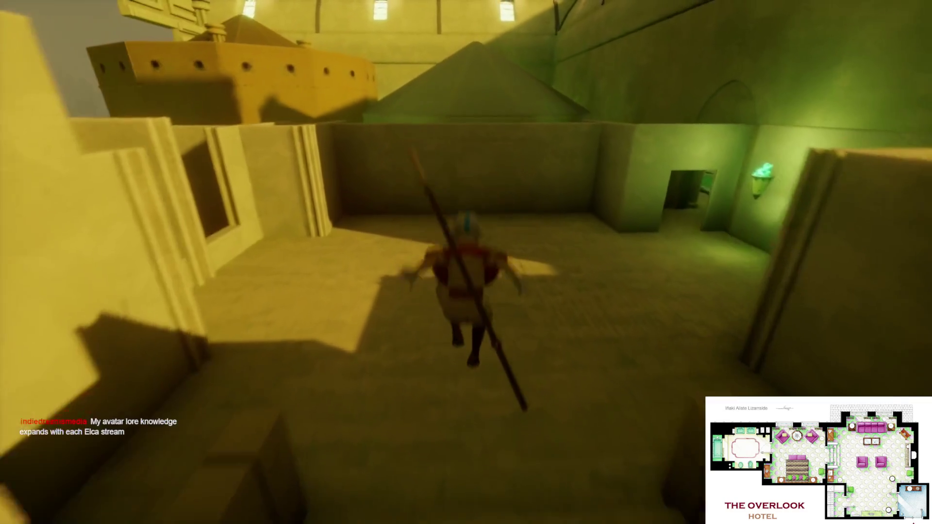
key(s)
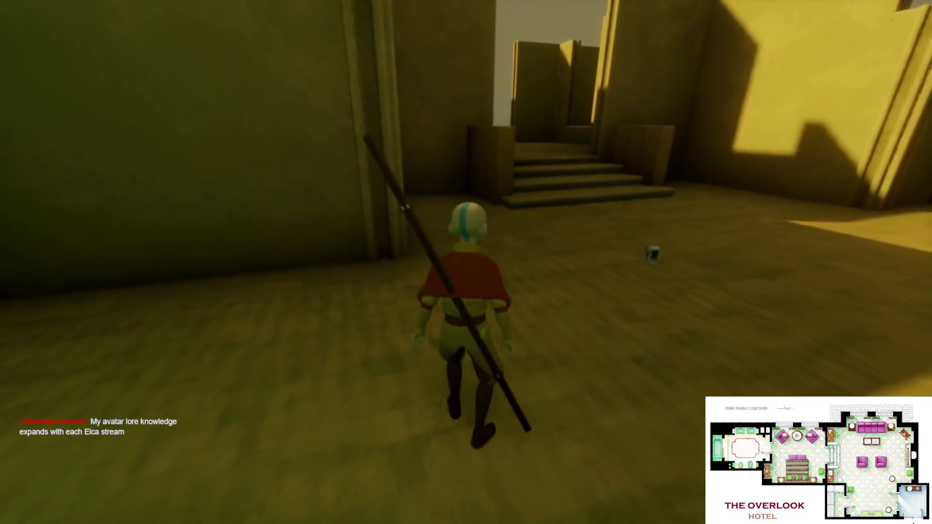
key(Escape)
click(231, 369)
scroll(501, 340, down, 5)
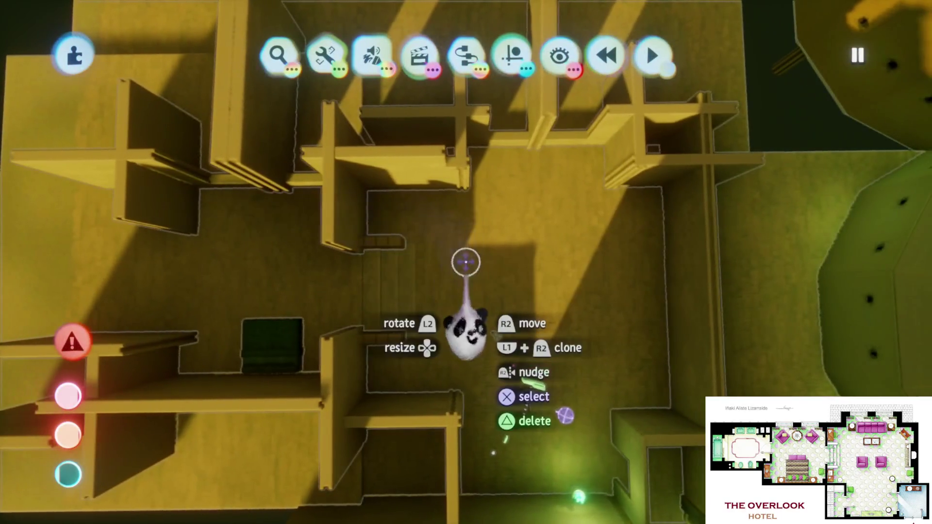
scroll(481, 286, up, 2)
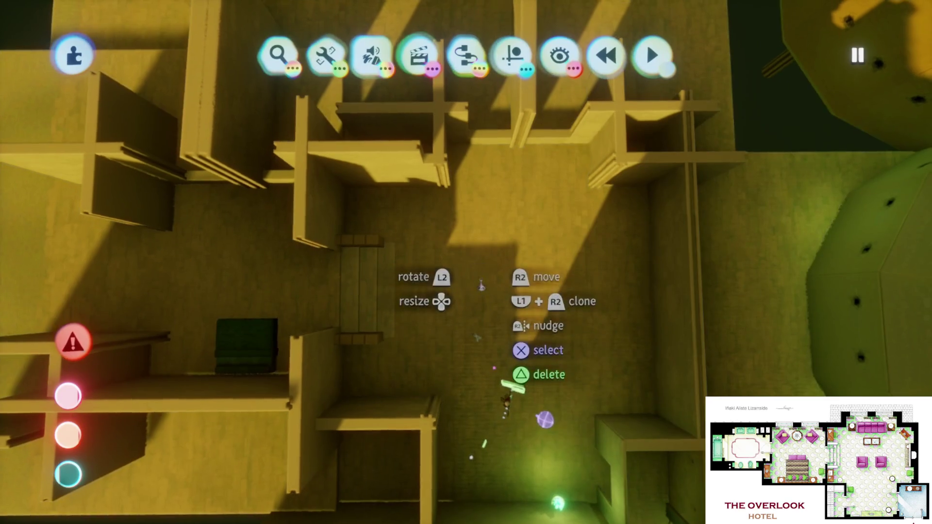
scroll(466, 262, up, 5)
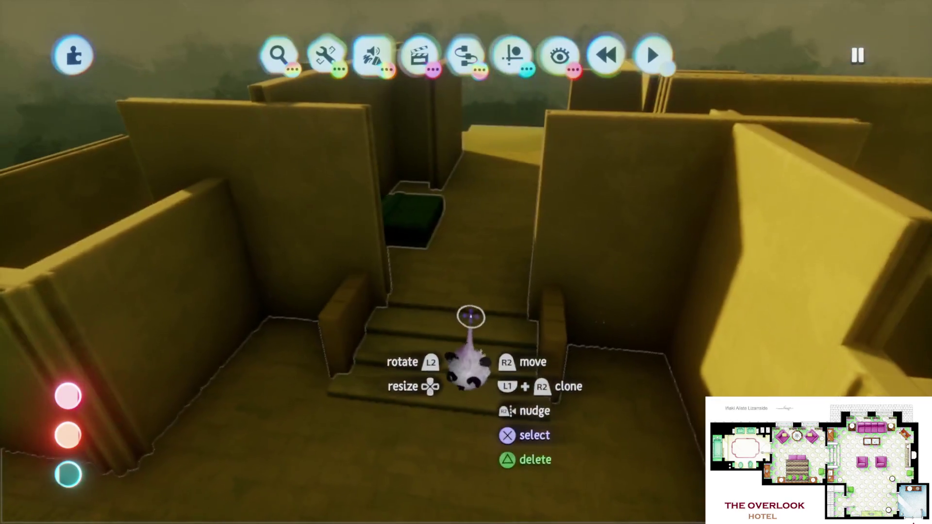
scroll(470, 315, down, 5)
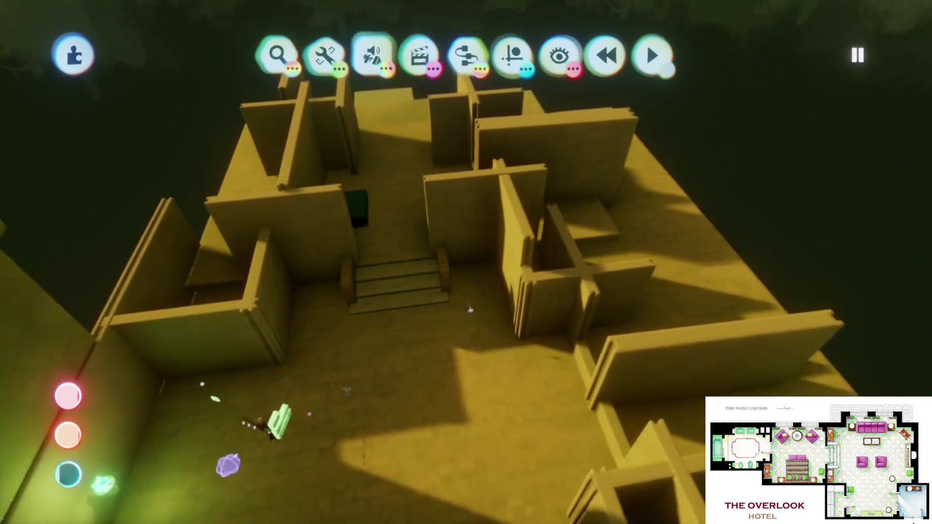
scroll(470, 309, up, 5)
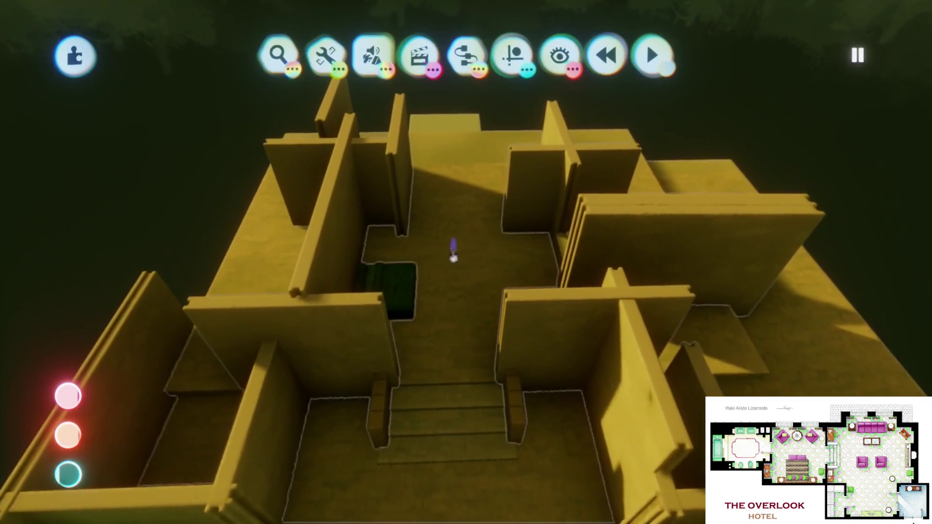
scroll(453, 250, up, 5)
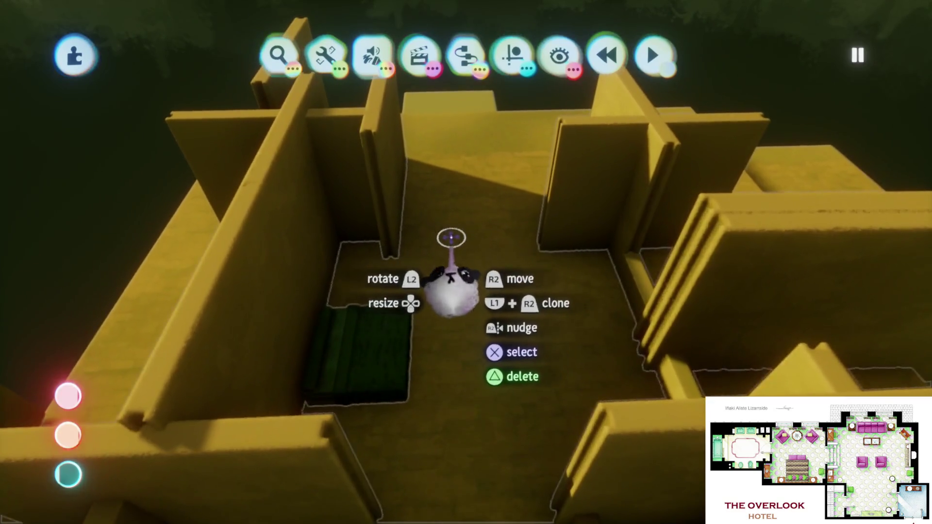
scroll(450, 237, up, 5)
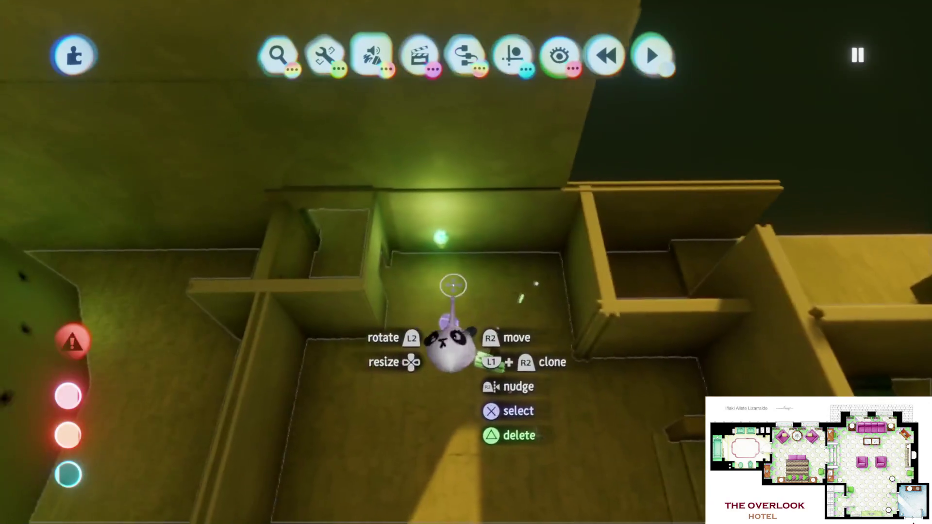
scroll(453, 285, down, 5)
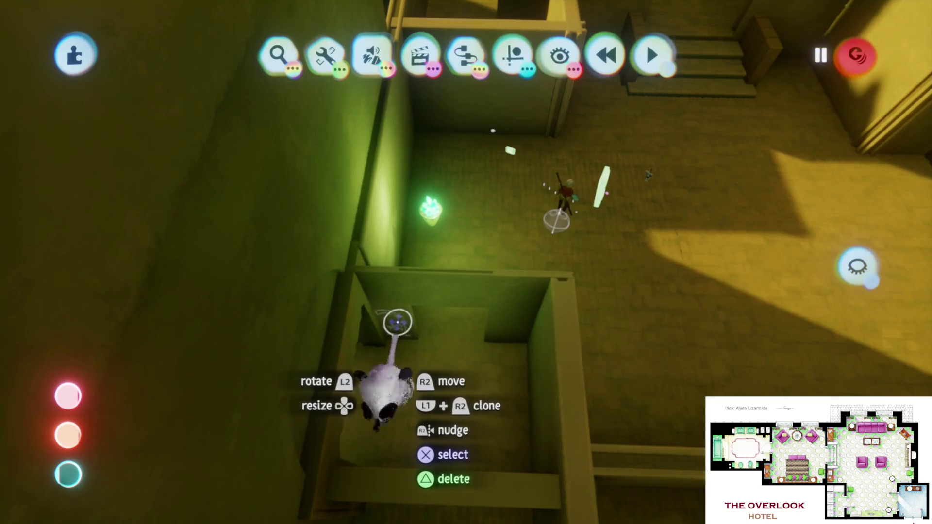
mouse_move(398, 323)
mouse_down()
mouse_move(389, 330)
mouse_move(439, 311)
mouse_move(479, 224)
mouse_move(493, 35)
mouse_move(461, 252)
mouse_up()
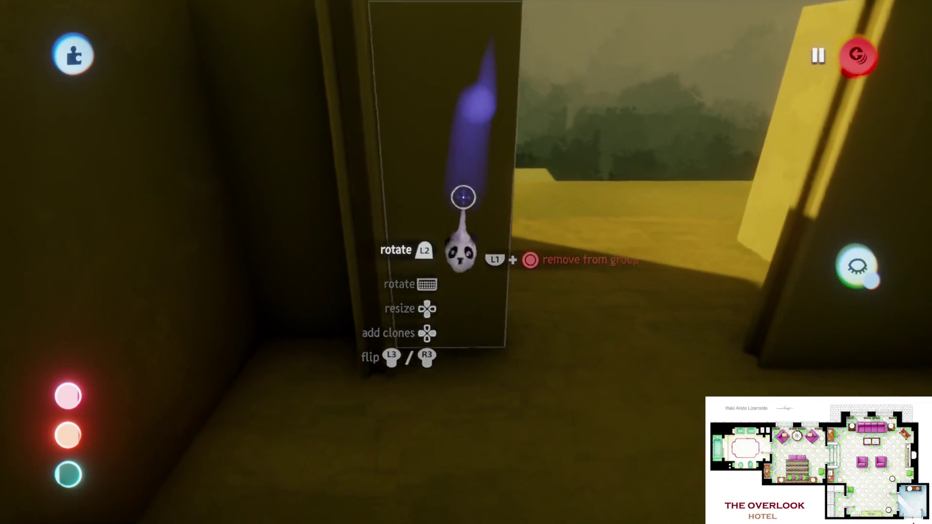
- Set down the carried wall piece, orbit to face the cardboard panels, and select the left panel
drag(463, 197, 463, 192)
mouse_move(463, 245)
mouse_down()
mouse_move(442, 165)
mouse_move(470, 262)
mouse_up()
mouse_move(443, 333)
mouse_down()
mouse_move(479, 276)
mouse_move(461, 285)
mouse_move(461, 354)
mouse_move(449, 355)
mouse_move(439, 277)
mouse_move(500, 280)
mouse_move(505, 291)
mouse_move(483, 282)
mouse_move(439, 204)
mouse_move(438, 220)
mouse_up()
mouse_move(465, 274)
mouse_down()
mouse_move(485, 327)
mouse_move(522, 310)
mouse_move(495, 306)
mouse_move(505, 283)
mouse_up()
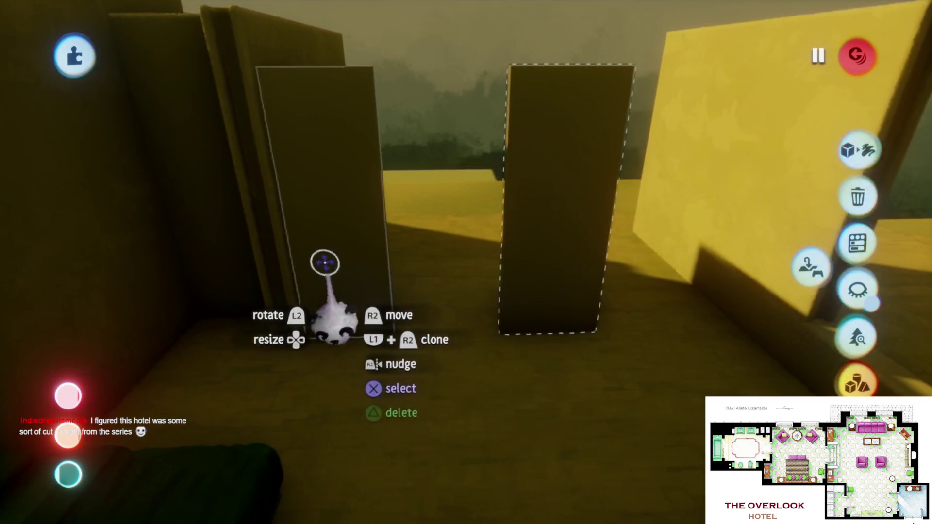
click(352, 308)
mouse_move(372, 294)
mouse_down()
mouse_move(375, 333)
mouse_move(372, 301)
mouse_move(377, 310)
mouse_move(445, 306)
mouse_move(431, 306)
mouse_move(434, 283)
mouse_move(516, 284)
mouse_up()
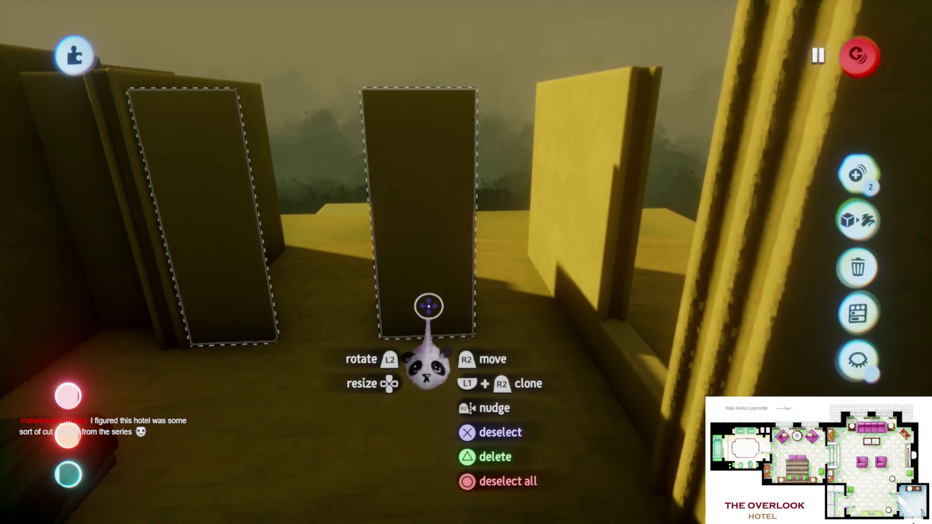
key(Escape)
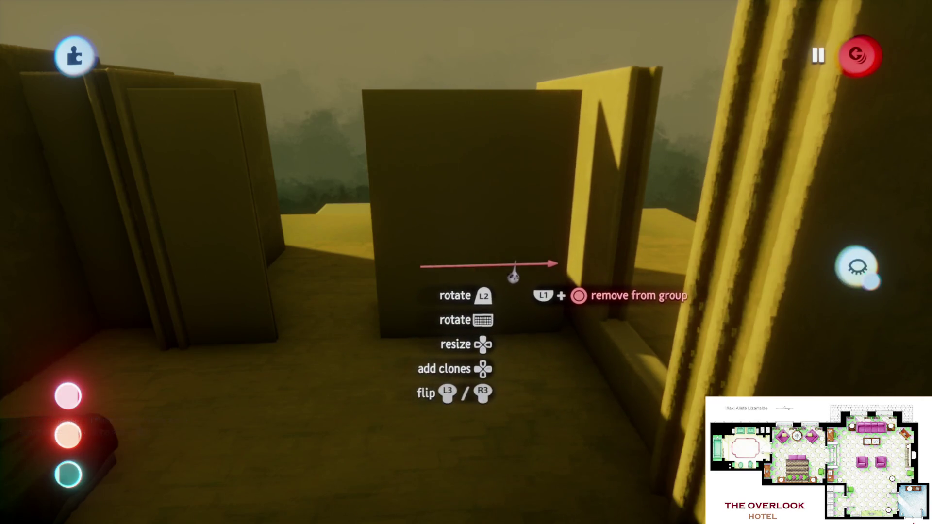
- Select the whole middle panel and lift it up out of the wall
click(496, 268)
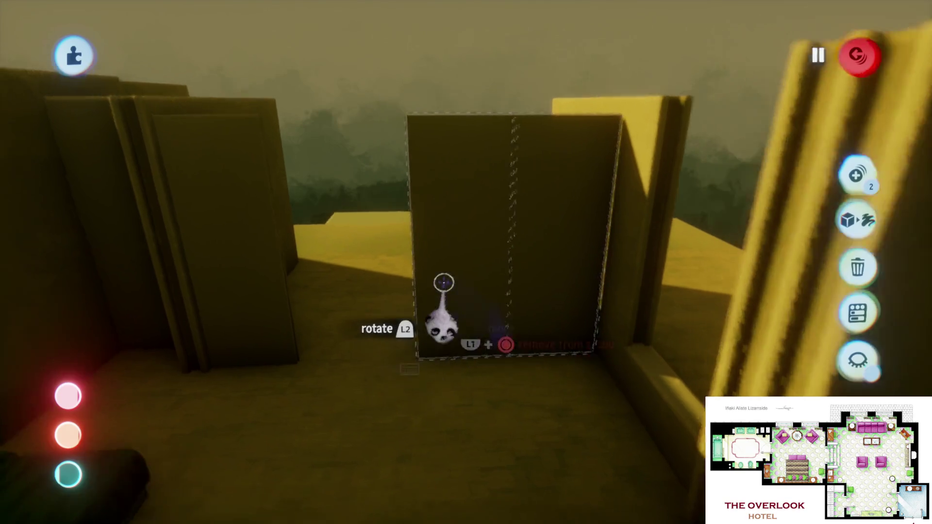
drag(442, 276, 396, 244)
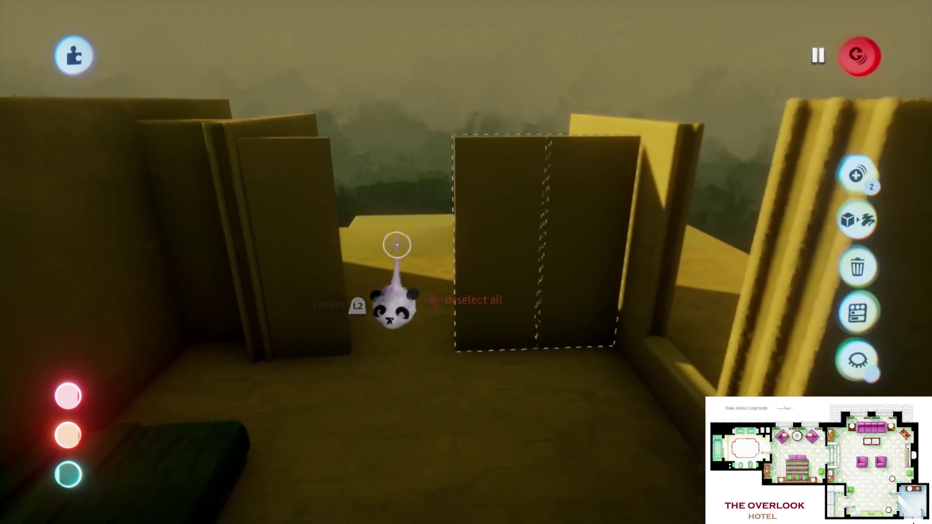
mouse_move(505, 239)
mouse_down()
mouse_move(461, 190)
mouse_move(416, 179)
mouse_move(415, 223)
mouse_move(406, 192)
mouse_move(386, 171)
mouse_move(499, 307)
mouse_up()
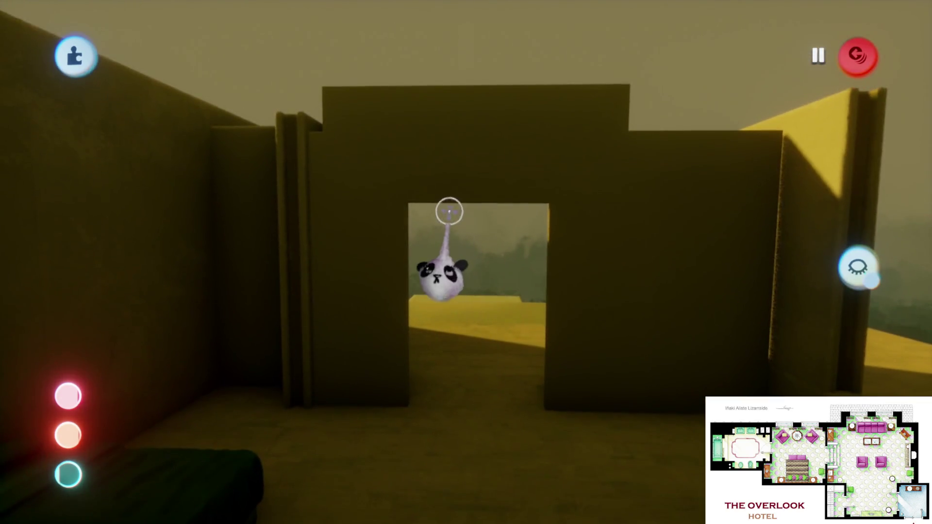
scroll(470, 354, down, 10)
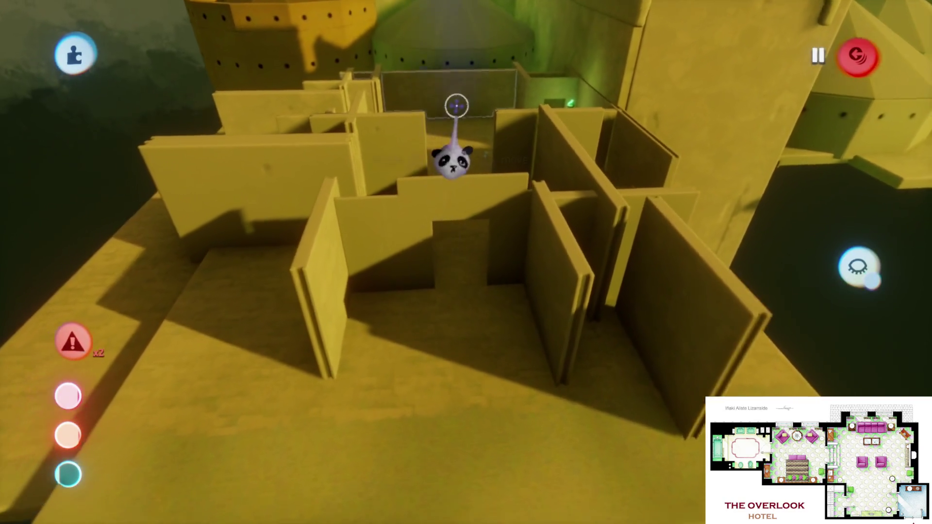
scroll(460, 268, up, 5)
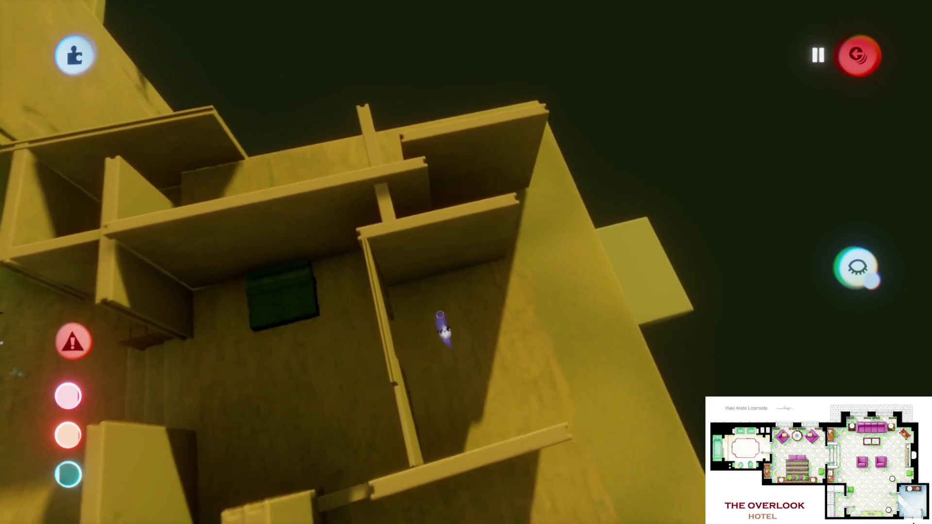
- Turn the short wall beam 90° near the green sofa room and move it into place
drag(432, 275, 428, 289)
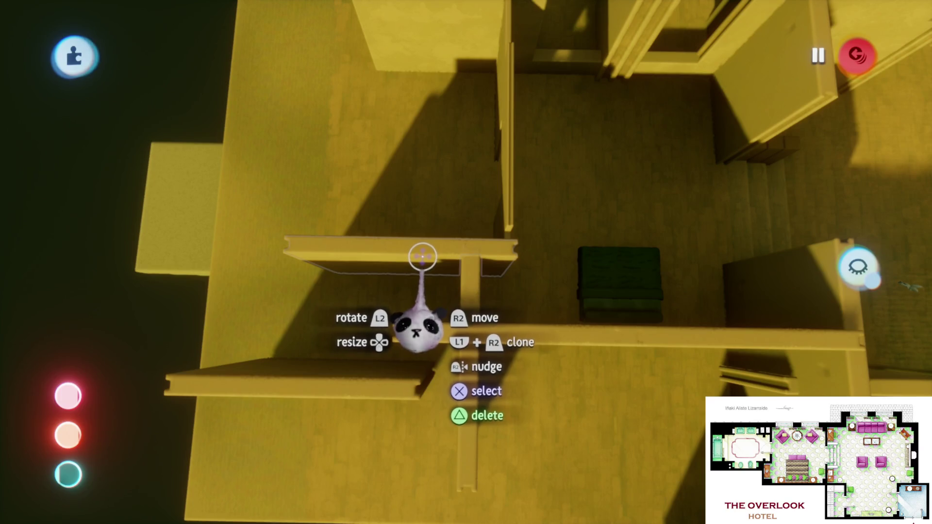
mouse_move(420, 257)
mouse_down()
mouse_move(460, 254)
mouse_move(455, 265)
mouse_up()
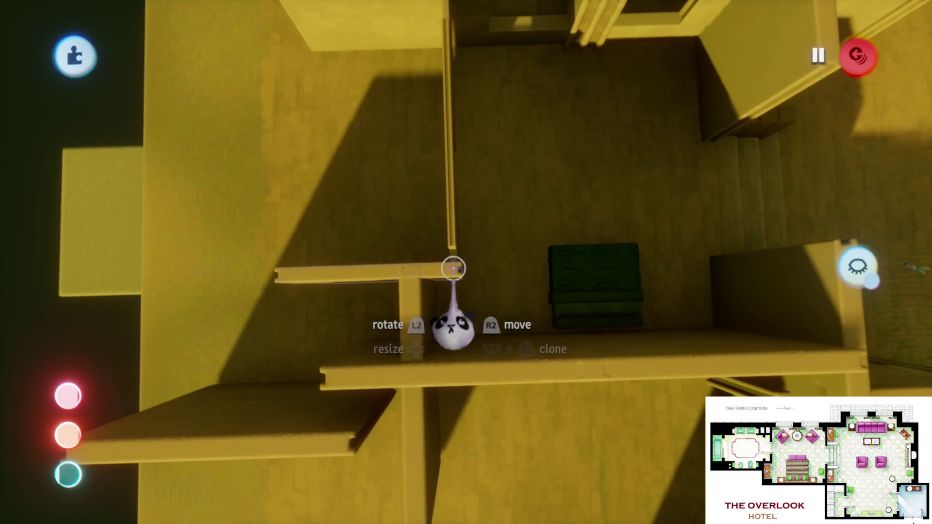
mouse_move(447, 269)
mouse_down()
mouse_move(427, 262)
mouse_move(468, 438)
mouse_move(388, 182)
mouse_move(447, 260)
mouse_move(437, 295)
mouse_move(447, 313)
mouse_move(452, 302)
mouse_move(432, 295)
mouse_move(432, 249)
mouse_move(466, 164)
mouse_move(476, 167)
mouse_move(335, 194)
mouse_move(349, 180)
mouse_move(430, 159)
mouse_move(456, 455)
mouse_move(467, 374)
mouse_move(491, 348)
mouse_up()
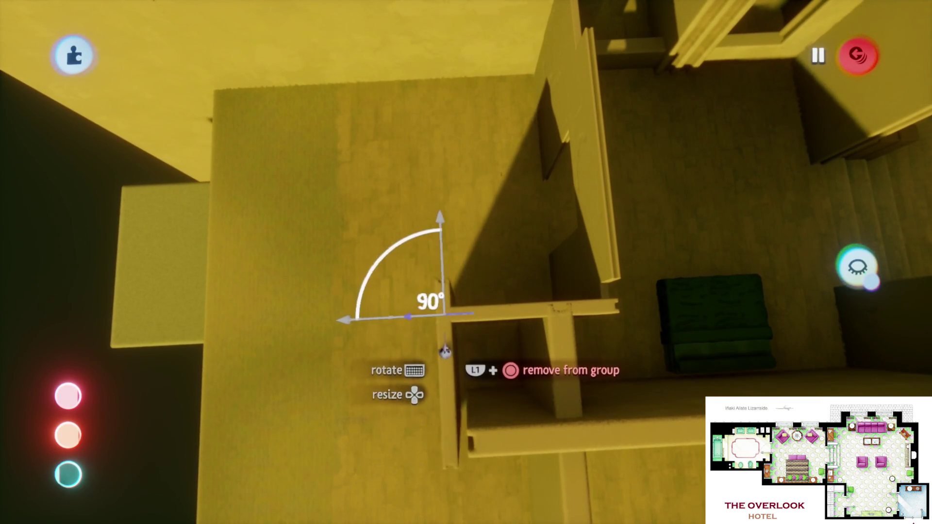
mouse_move(460, 385)
mouse_down()
mouse_move(501, 379)
mouse_move(501, 335)
mouse_up()
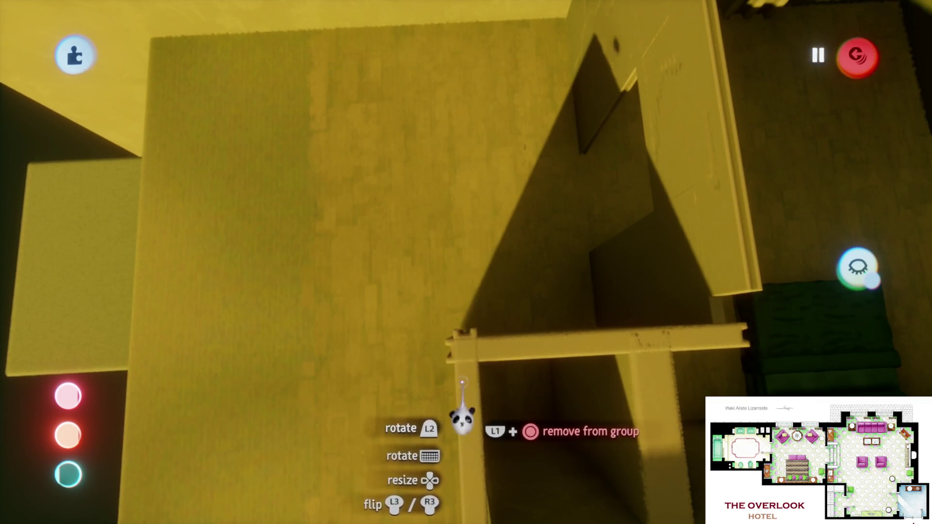
mouse_move(461, 385)
mouse_down()
mouse_move(422, 254)
mouse_move(429, 221)
mouse_move(455, 297)
mouse_up()
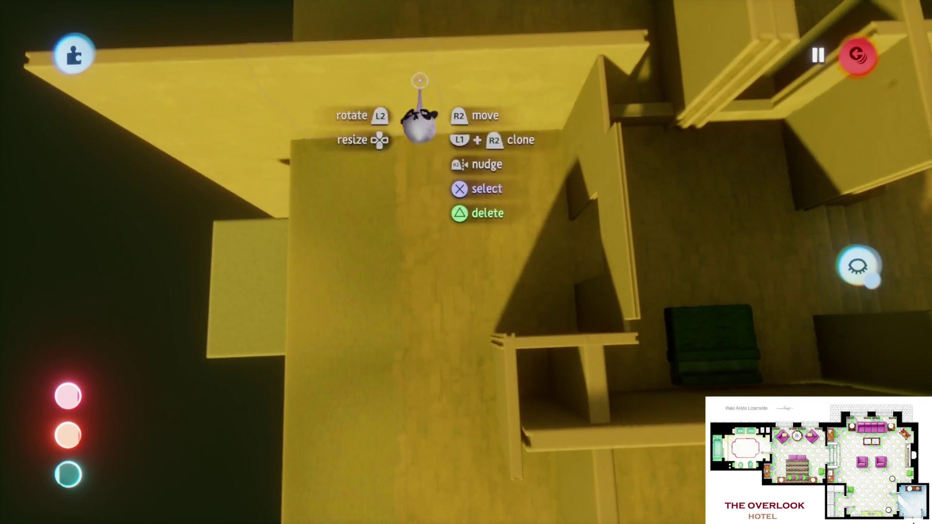
mouse_move(422, 108)
mouse_down()
mouse_move(427, 315)
mouse_move(461, 273)
mouse_move(482, 270)
mouse_move(482, 285)
mouse_move(450, 297)
mouse_move(424, 191)
mouse_up()
mouse_move(466, 262)
mouse_down()
mouse_move(458, 307)
mouse_move(478, 301)
mouse_move(432, 272)
mouse_move(493, 264)
mouse_move(468, 270)
mouse_move(461, 312)
mouse_move(473, 300)
mouse_up()
scroll(471, 304, down, 5)
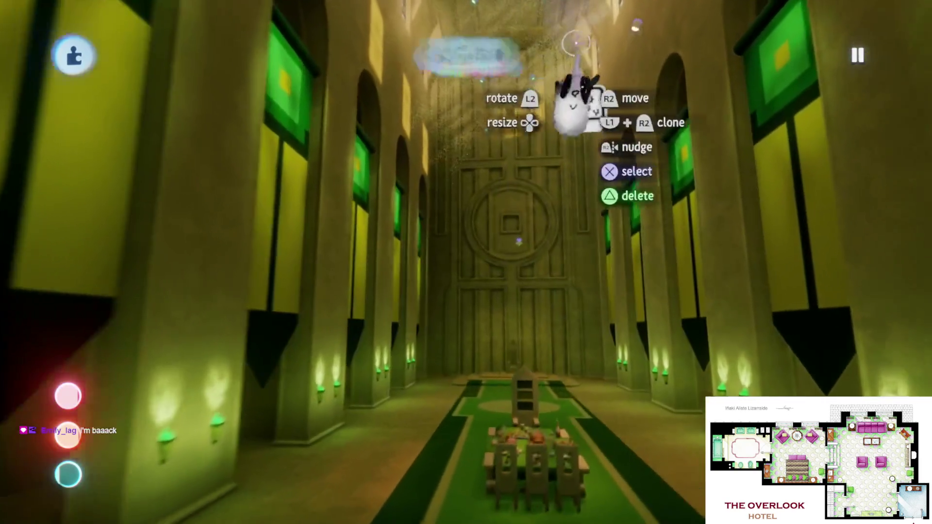
- Expand the Show/Hide options, then open the Number Displayer gadget's settings by the hall door
key(Escape)
click(558, 56)
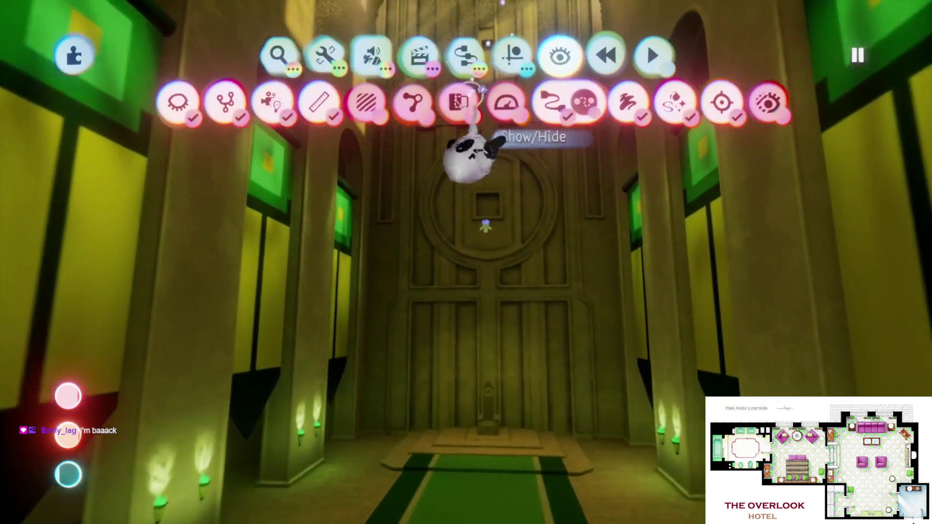
key(Escape)
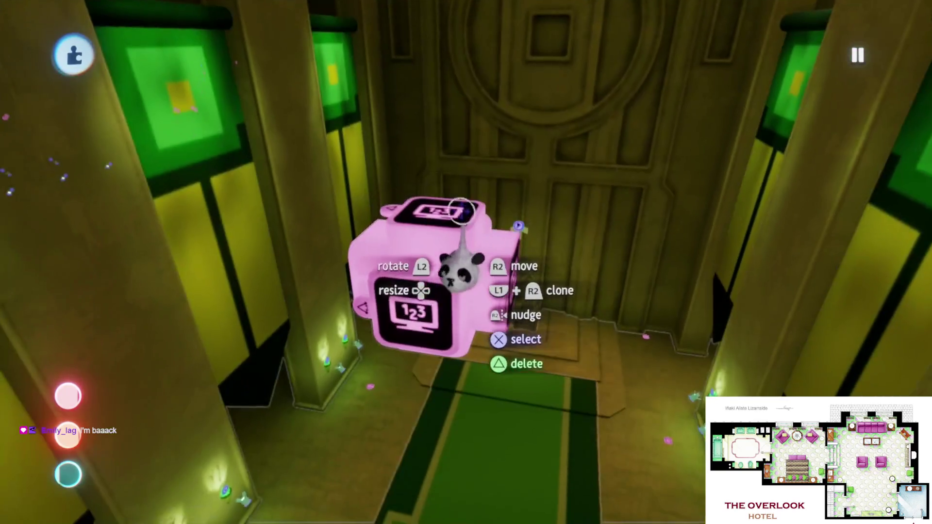
click(455, 233)
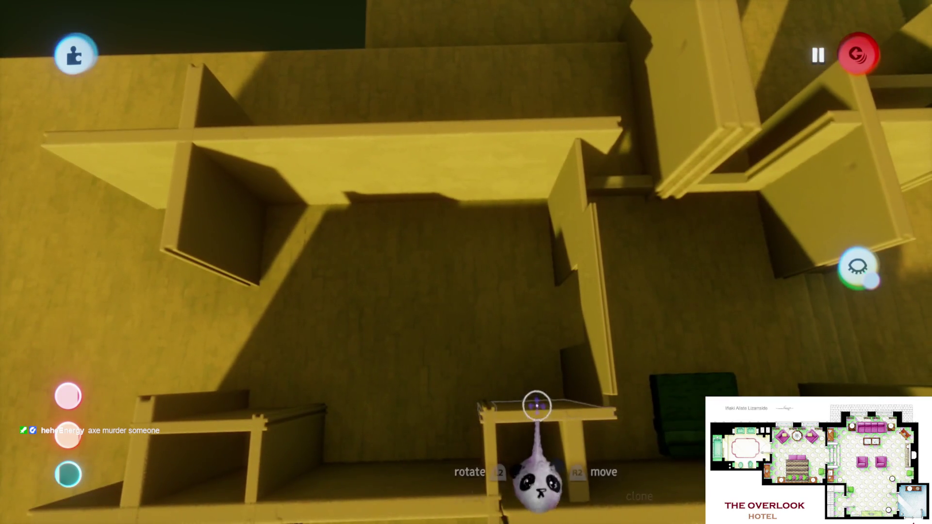
- Leave sculpt mode, rotate the short wall piece 90°, and carry it against the long wall
key(Escape)
mouse_move(525, 419)
mouse_down()
mouse_move(509, 222)
mouse_move(498, 381)
mouse_up()
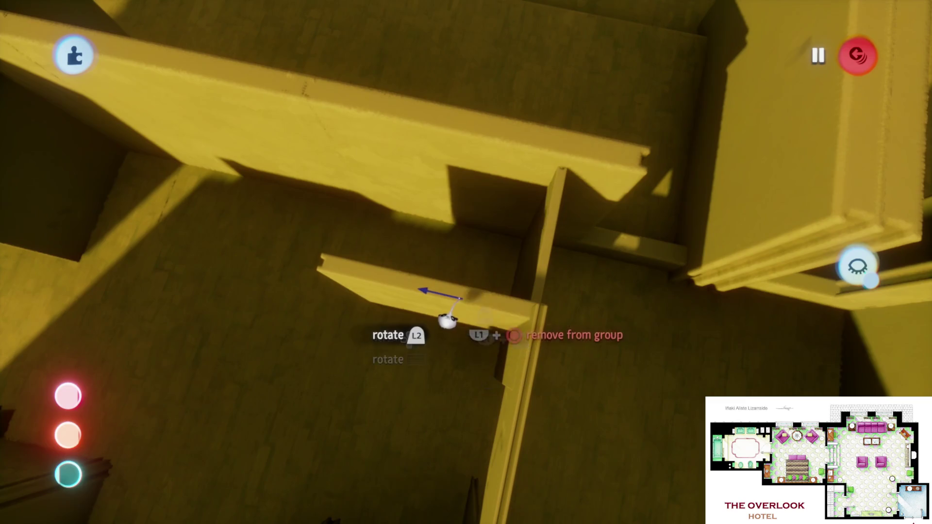
drag(446, 320, 437, 311)
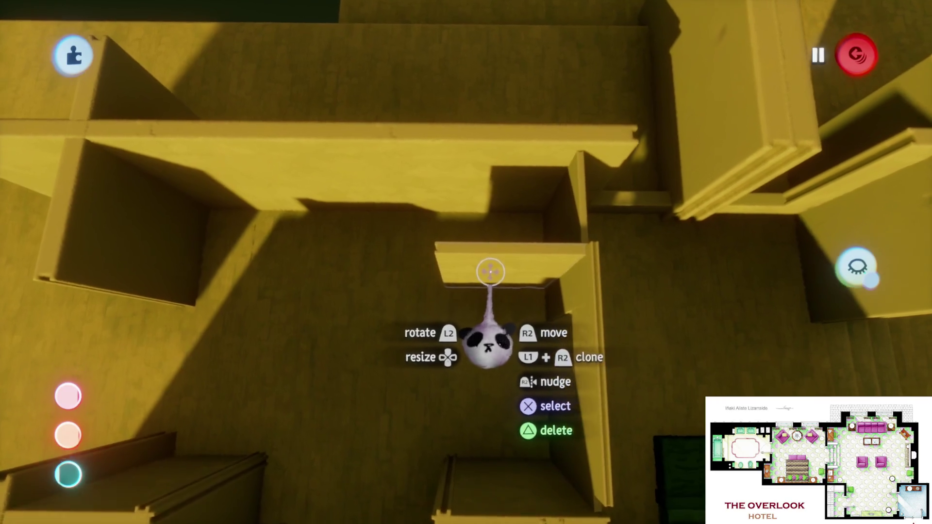
mouse_move(490, 242)
mouse_down()
mouse_move(491, 207)
mouse_move(491, 269)
mouse_move(505, 291)
mouse_up()
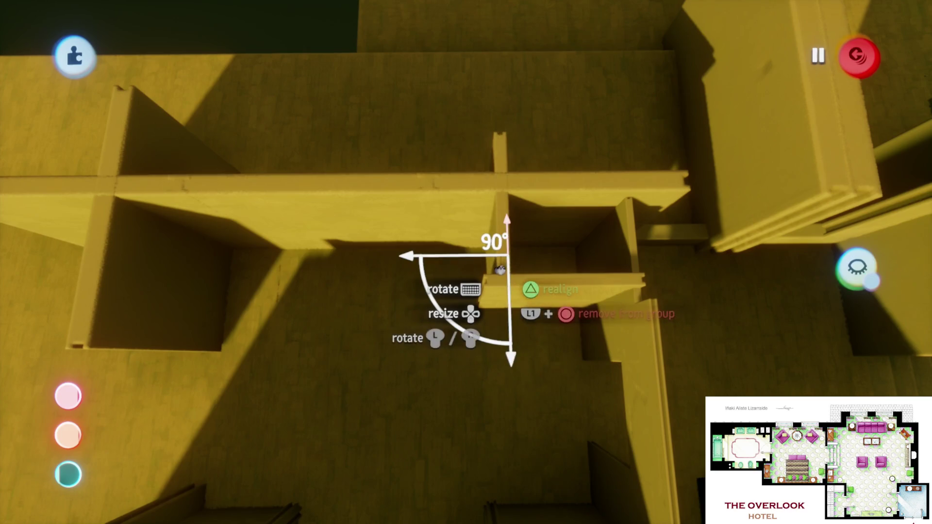
mouse_move(498, 276)
mouse_down()
mouse_move(495, 249)
mouse_move(507, 267)
mouse_move(504, 315)
mouse_up()
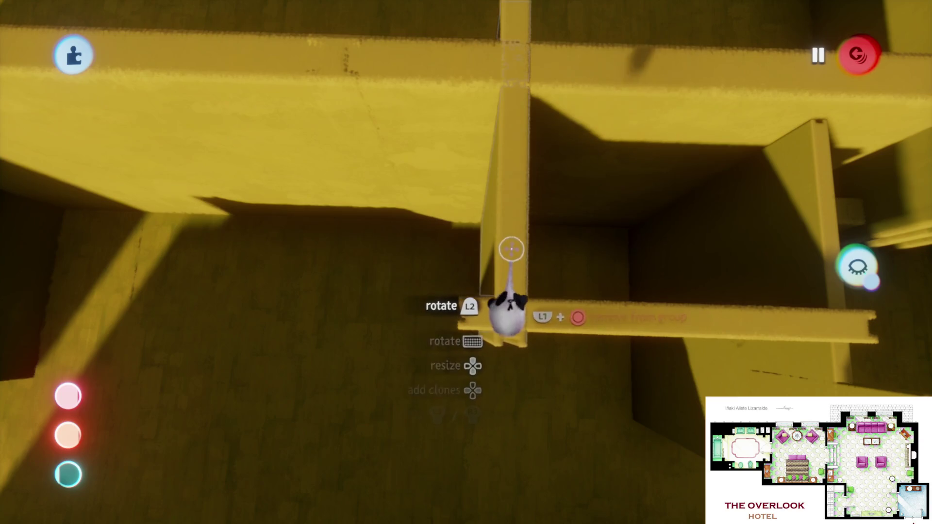
mouse_move(505, 272)
mouse_down()
mouse_move(482, 262)
mouse_move(455, 279)
mouse_move(426, 322)
mouse_move(360, 266)
mouse_move(465, 260)
mouse_move(436, 305)
mouse_move(491, 333)
mouse_move(535, 252)
mouse_move(545, 258)
mouse_move(450, 310)
mouse_move(391, 281)
mouse_move(370, 302)
mouse_move(374, 245)
mouse_move(371, 289)
mouse_move(409, 348)
mouse_move(473, 350)
mouse_move(466, 395)
mouse_move(474, 322)
mouse_move(488, 378)
mouse_move(454, 330)
mouse_up()
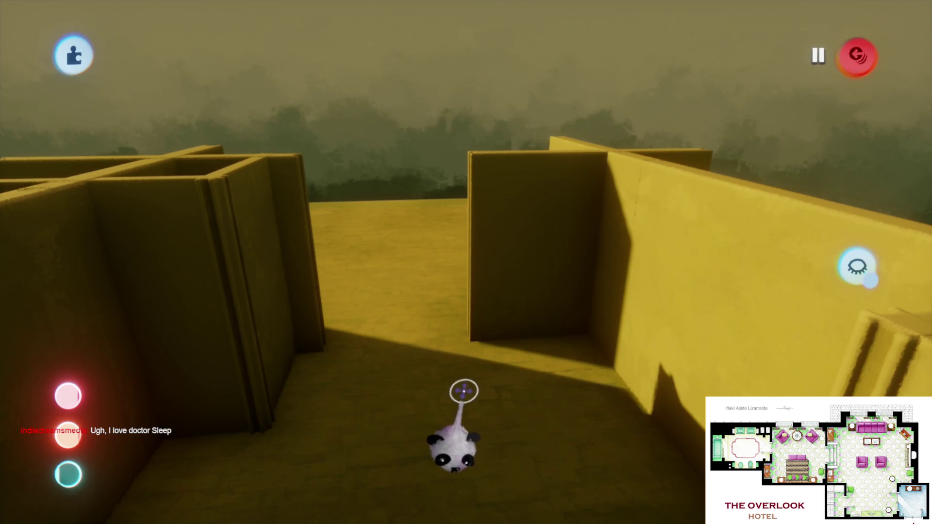
mouse_move(472, 378)
mouse_down()
mouse_move(491, 370)
mouse_move(495, 312)
mouse_move(514, 336)
mouse_move(461, 266)
mouse_move(445, 146)
mouse_move(404, 416)
mouse_up()
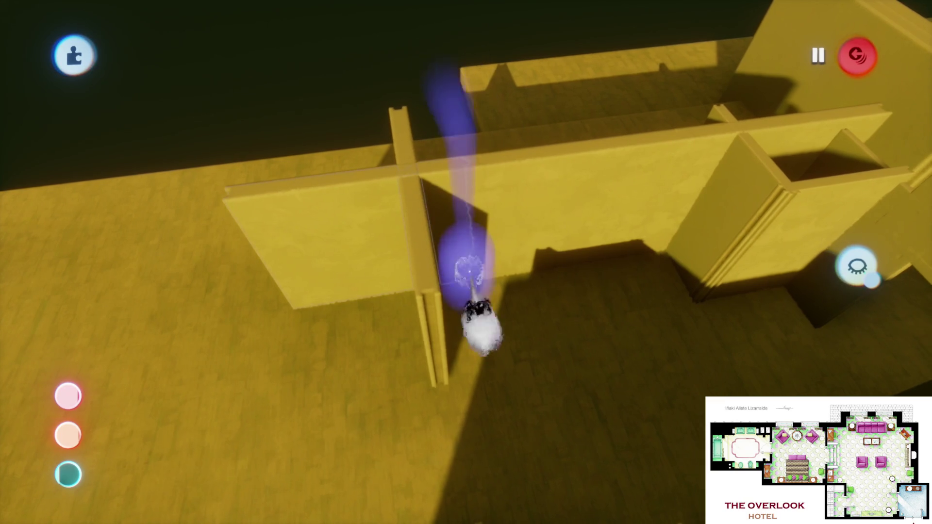
- Duplicate a wall piece and place the clone against the top wall
scroll(507, 362, up, 3)
mouse_move(526, 248)
mouse_down()
mouse_move(462, 243)
mouse_move(458, 234)
mouse_move(505, 301)
mouse_move(490, 422)
mouse_up()
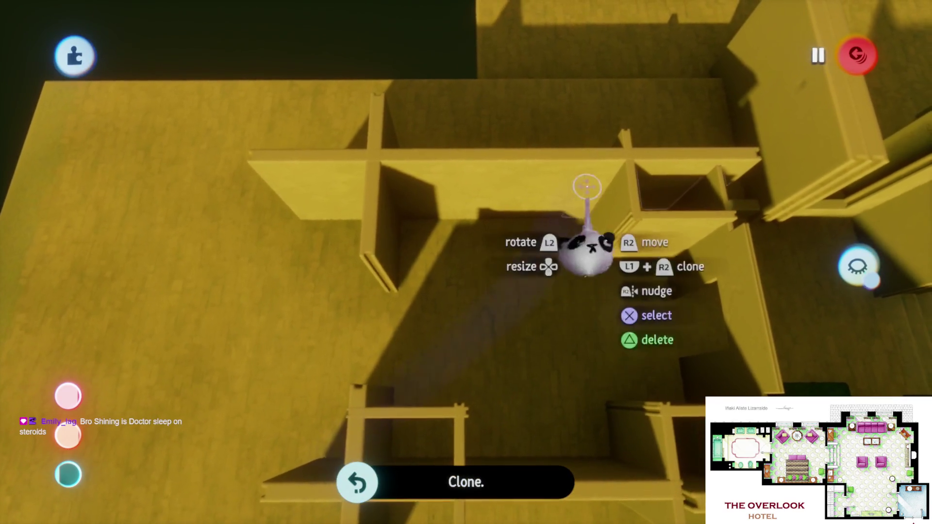
drag(603, 214, 463, 215)
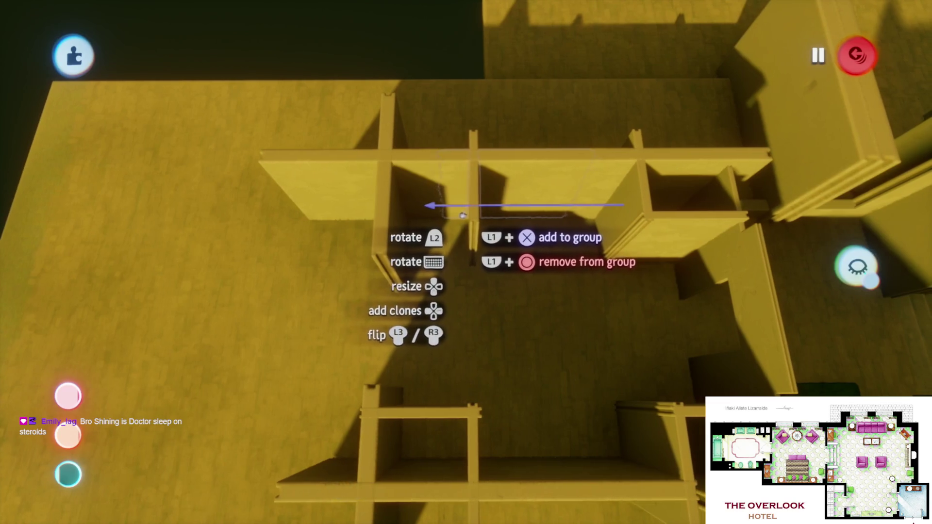
mouse_move(471, 391)
mouse_down()
mouse_move(478, 196)
mouse_move(461, 206)
mouse_up()
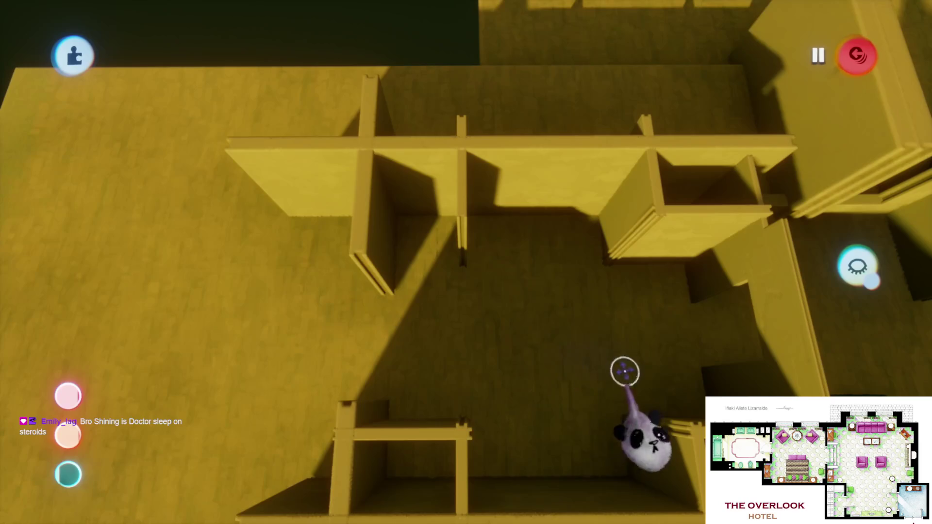
- Move a wall panel down into the room, align it with the inner wall, and place a copy
scroll(419, 213, up, 2)
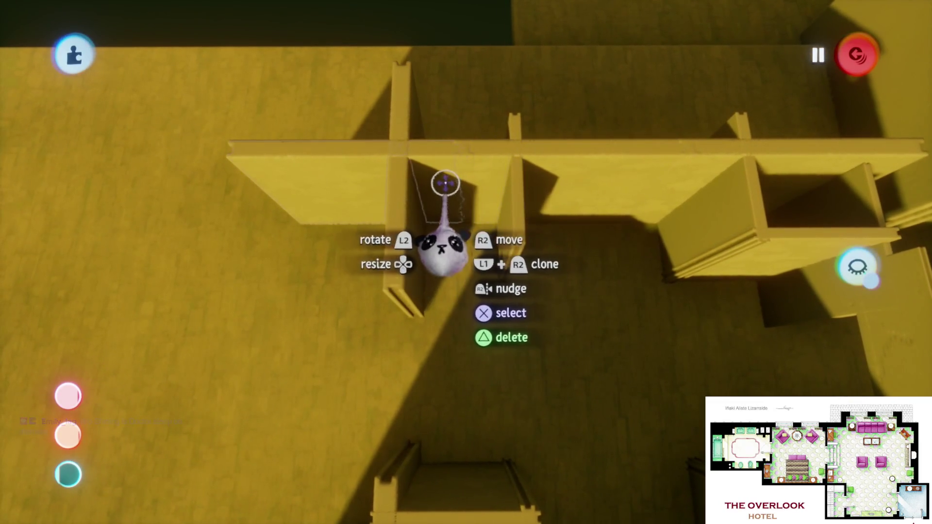
mouse_move(443, 181)
mouse_down()
mouse_move(432, 245)
mouse_move(479, 256)
mouse_up()
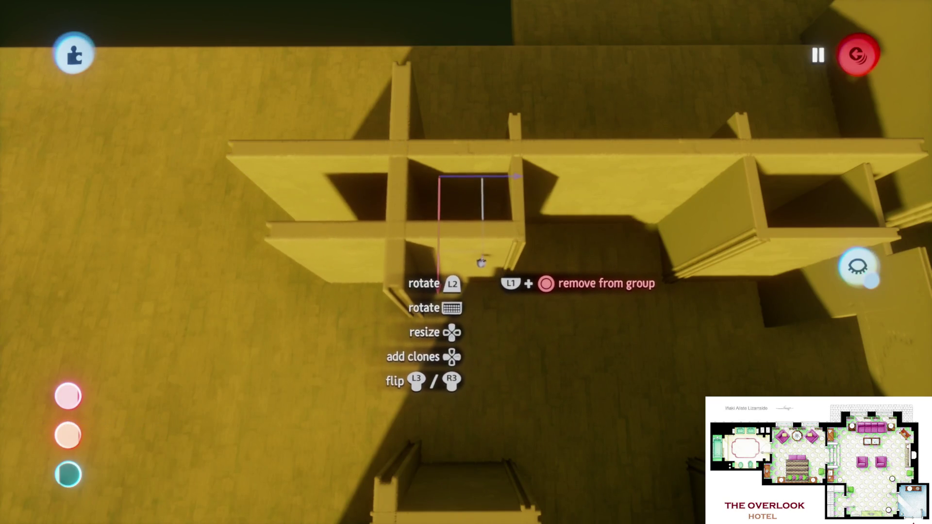
mouse_move(486, 264)
mouse_down()
mouse_move(472, 193)
mouse_move(394, 266)
mouse_move(422, 262)
mouse_up()
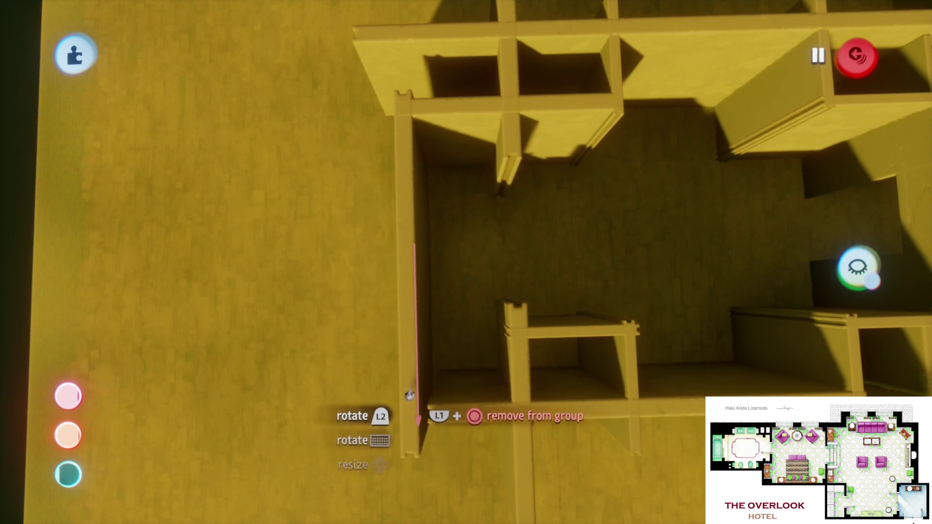
drag(410, 395, 442, 418)
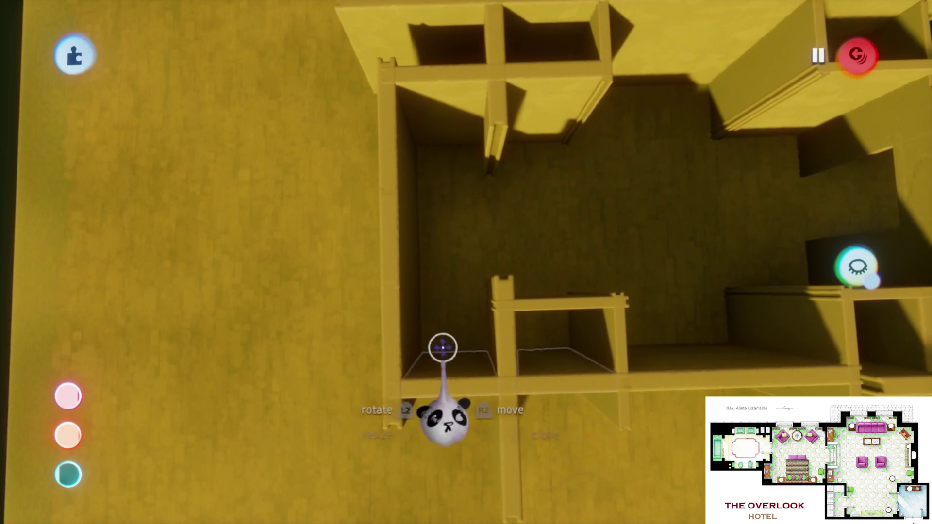
mouse_move(498, 306)
mouse_down()
mouse_move(437, 323)
mouse_move(447, 303)
mouse_up()
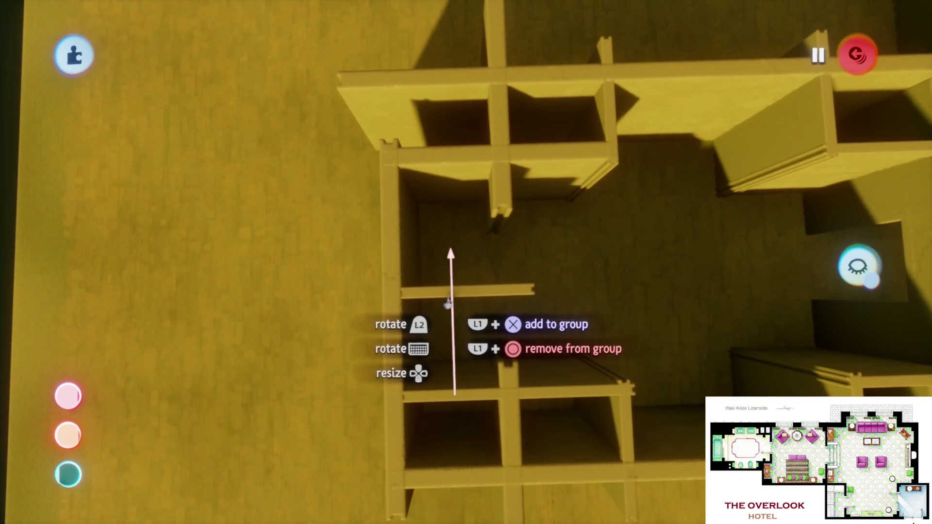
click(460, 321)
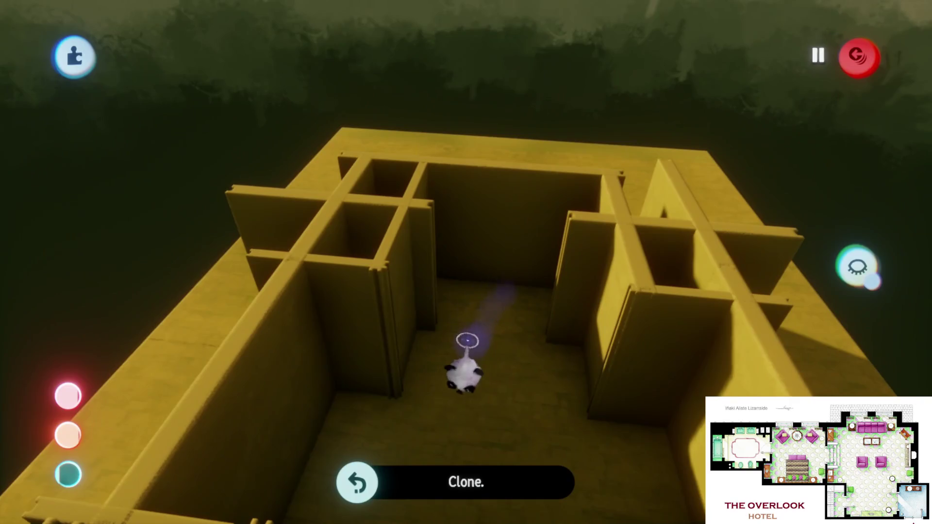
key(Escape)
click(263, 368)
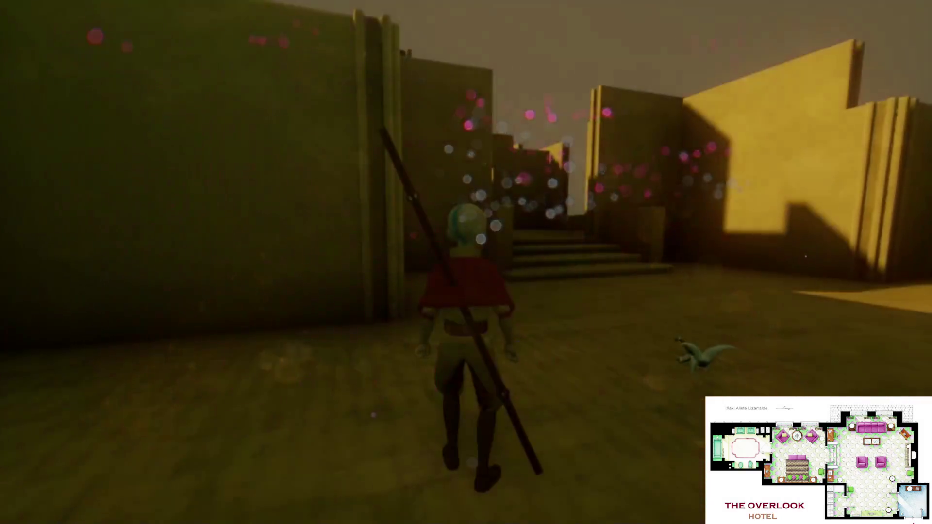
key(w)
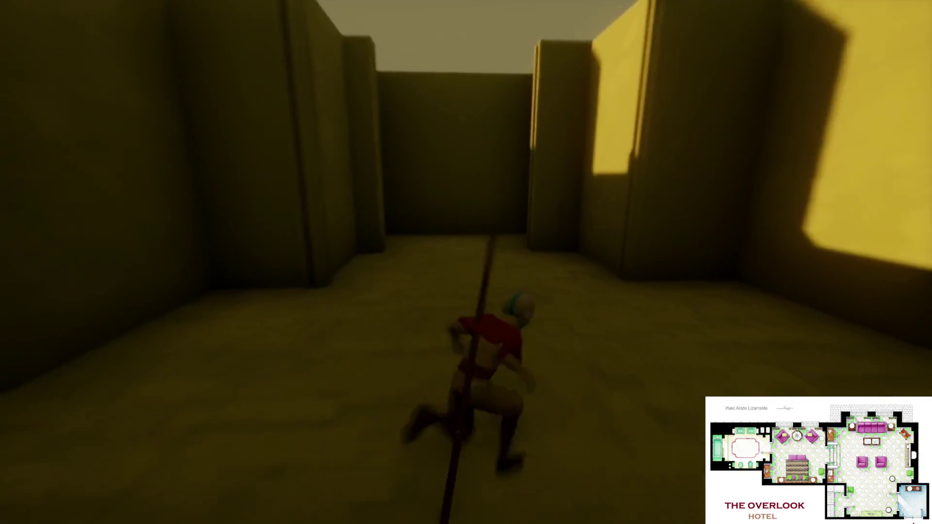
key(w)
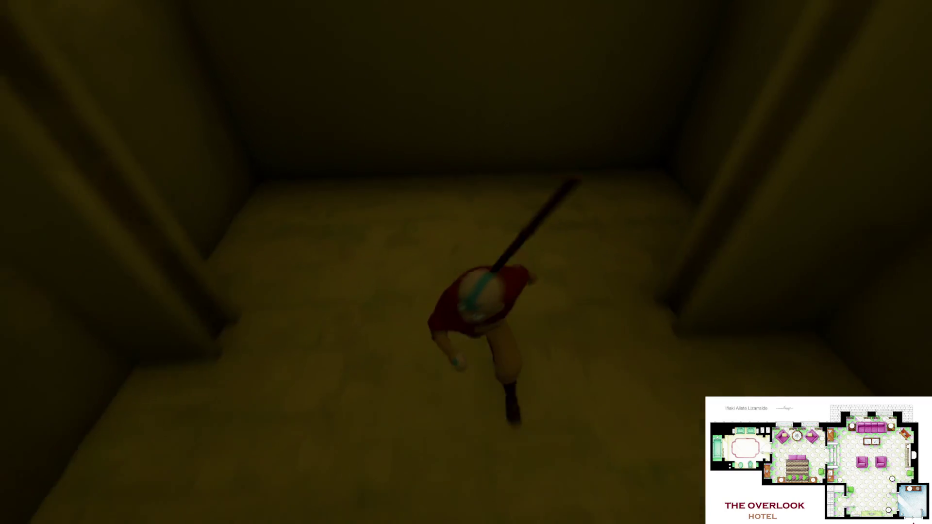
key(w)
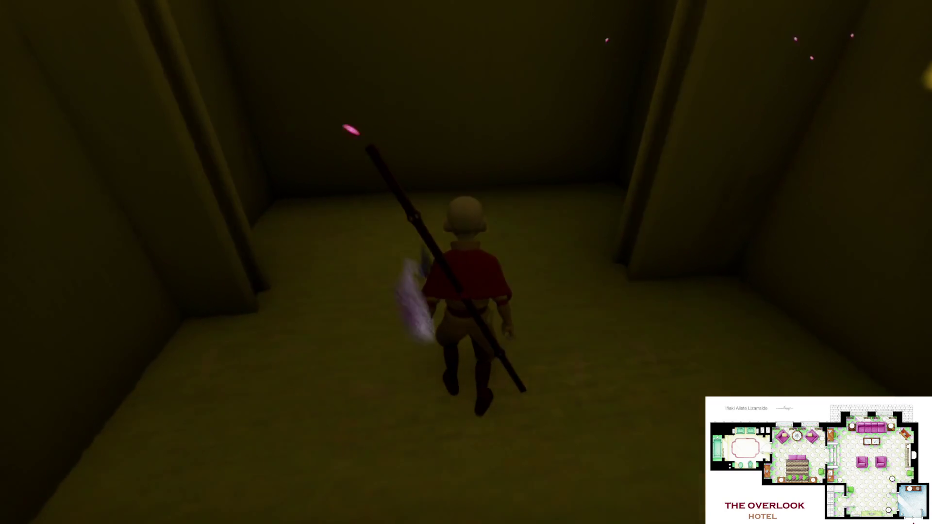
key(Escape)
click(225, 367)
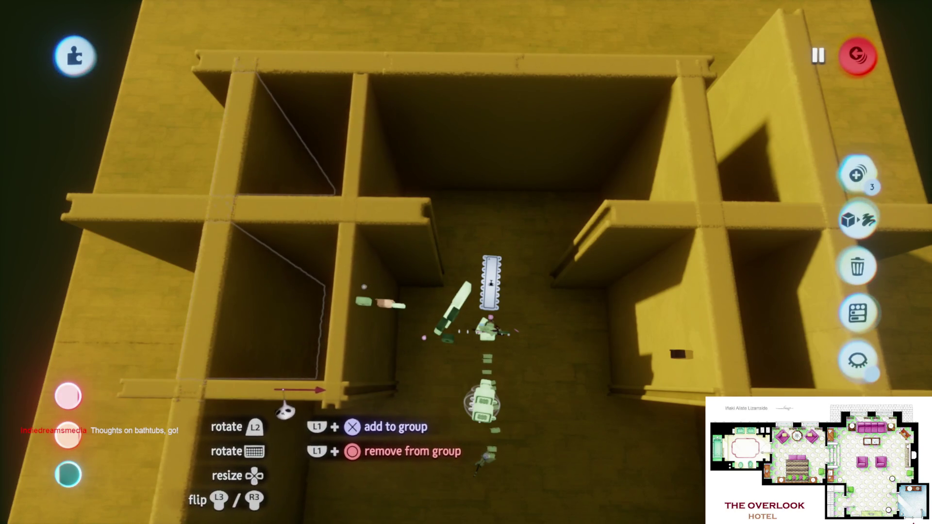
- Bring the back wall into view, deselect the scribble, and lift the top crossbeam slightly
mouse_move(293, 413)
mouse_down()
mouse_move(385, 333)
mouse_move(564, 370)
mouse_up()
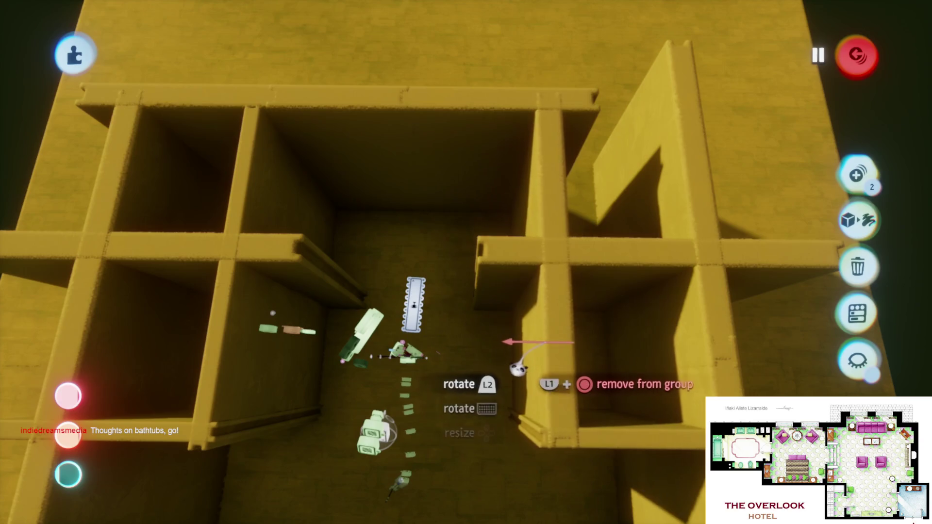
mouse_move(505, 333)
mouse_down()
mouse_move(441, 243)
mouse_move(350, 222)
mouse_move(307, 224)
mouse_move(486, 241)
mouse_move(446, 235)
mouse_up()
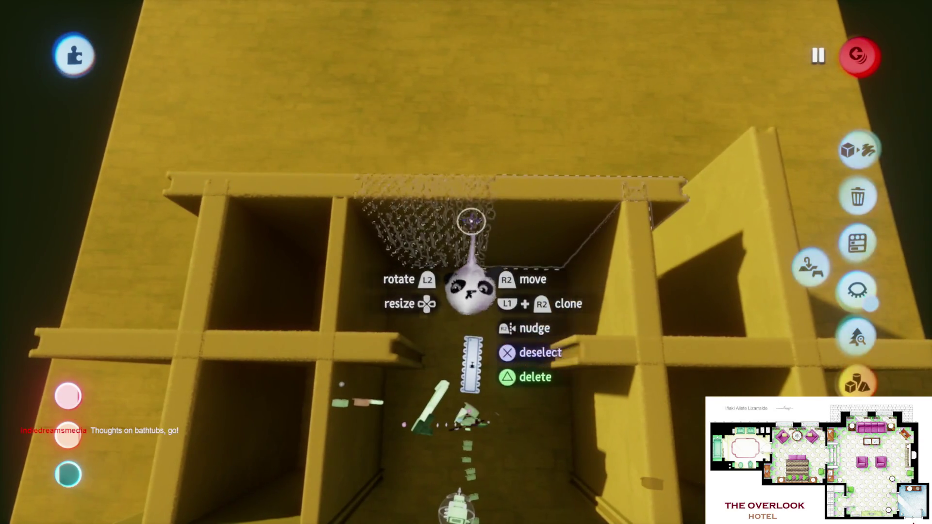
click(471, 222)
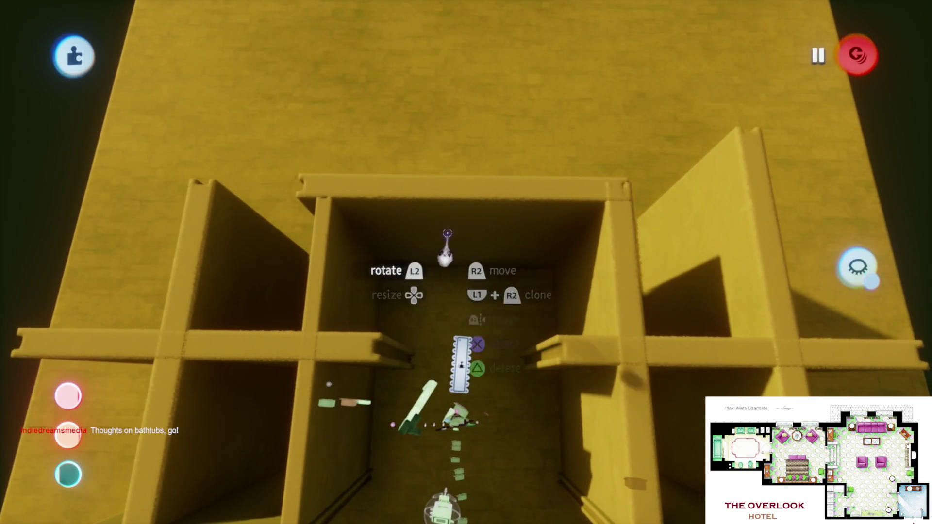
drag(445, 292, 447, 280)
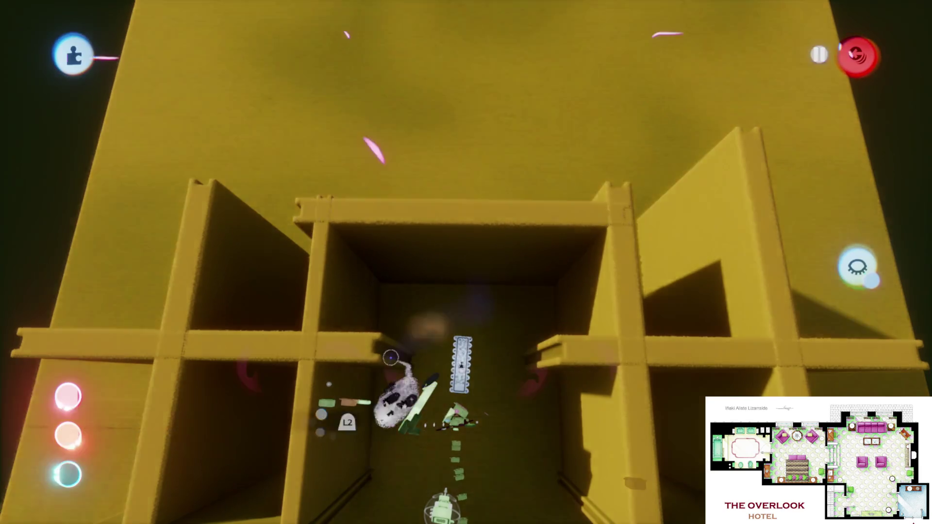
- Start play mode and run from the dim room through the corridor and courtyard into the green-lit room
key(Escape)
click(262, 366)
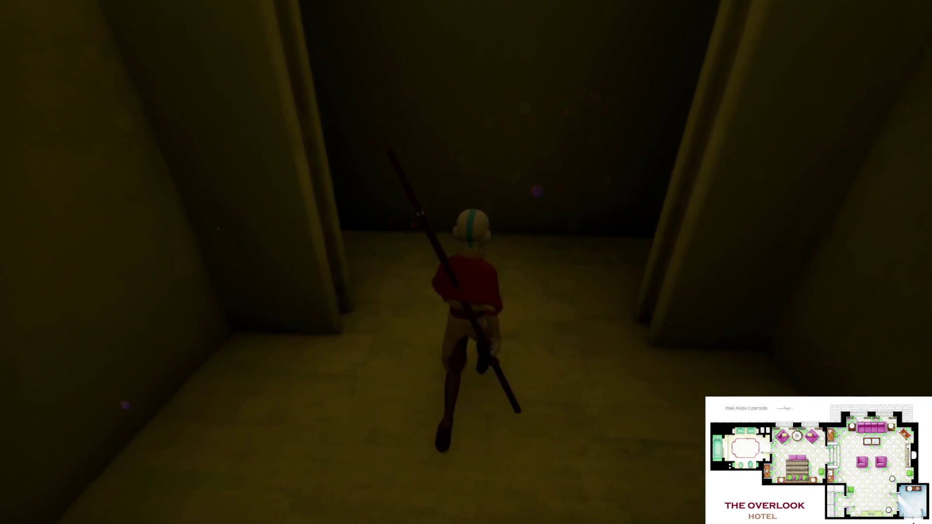
key(w)
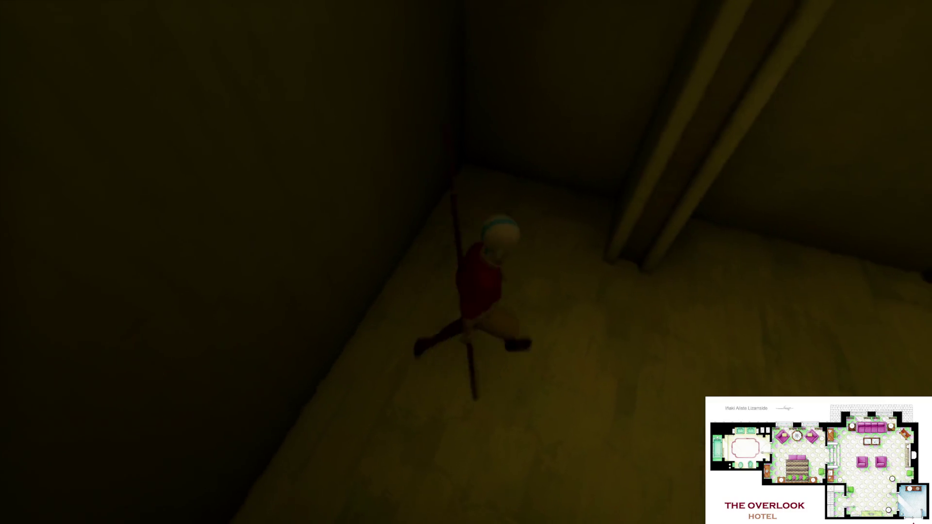
key(w)
key(w)
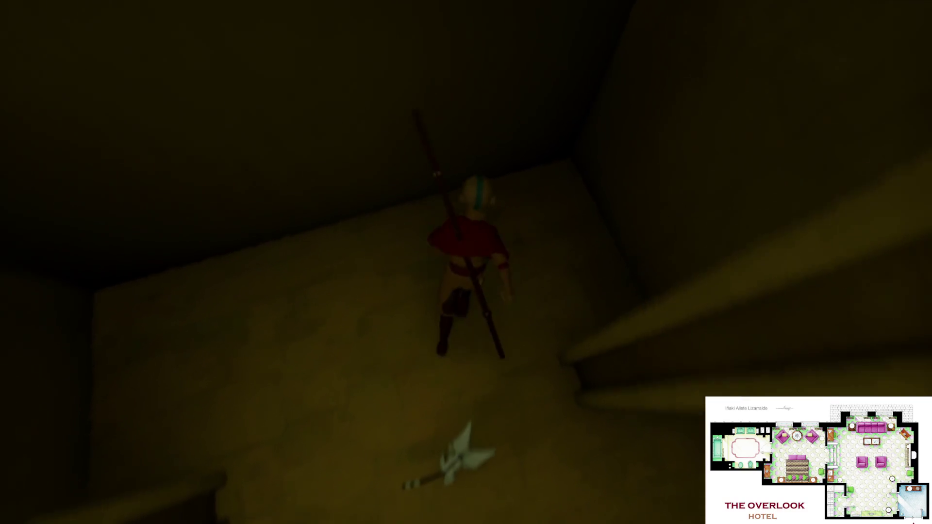
key(w)
key(w)
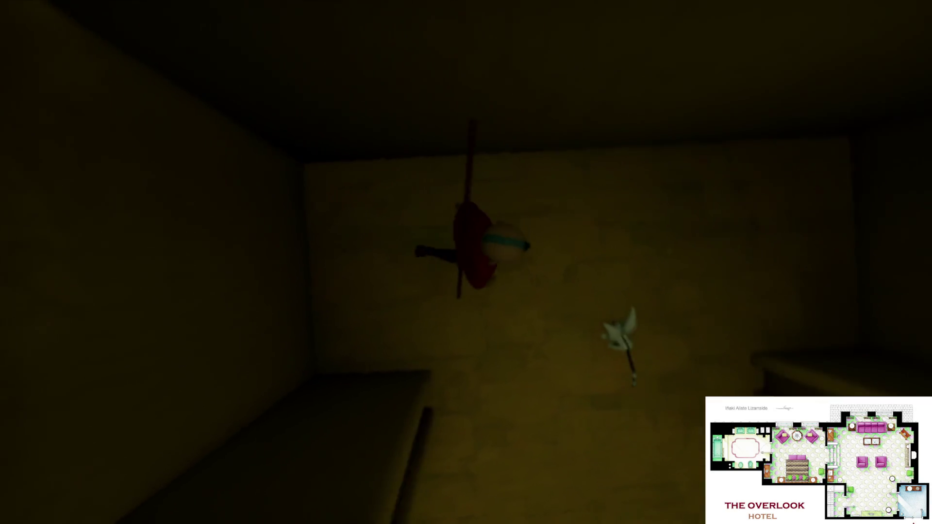
key(w)
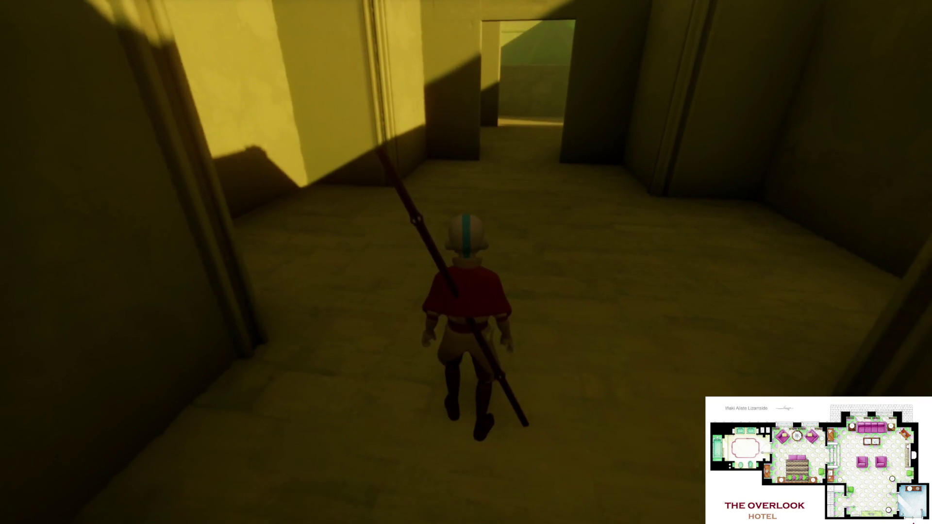
key(w)
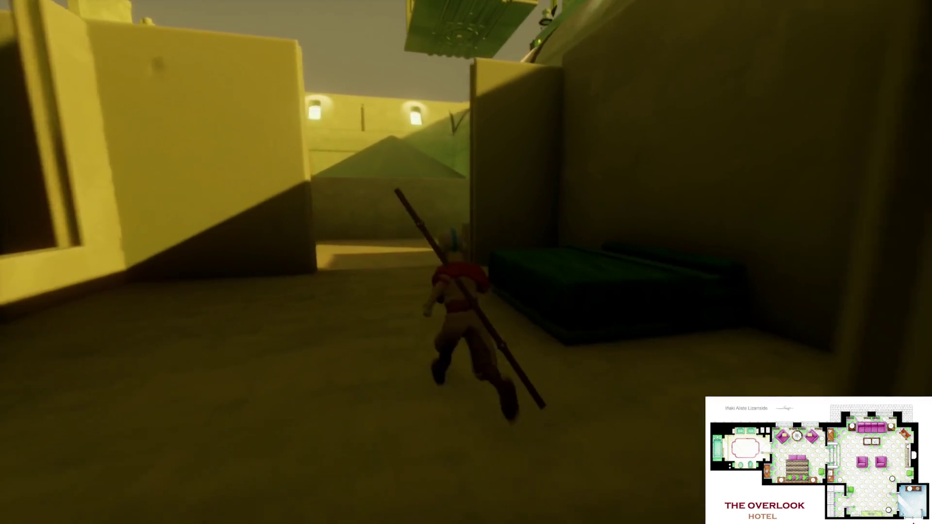
key(w)
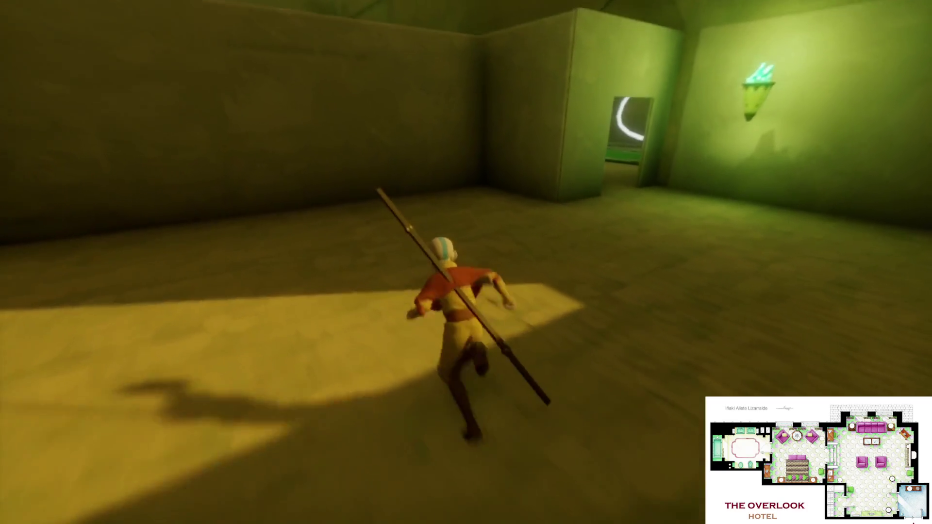
- Run up and down the stairs, corridors and courtyard into the sunlit room, then pause
key(w)
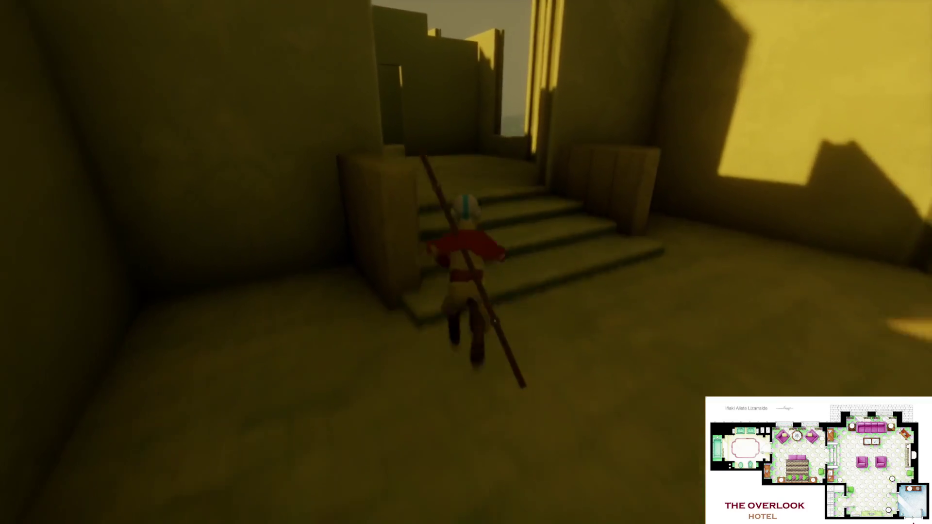
key(w)
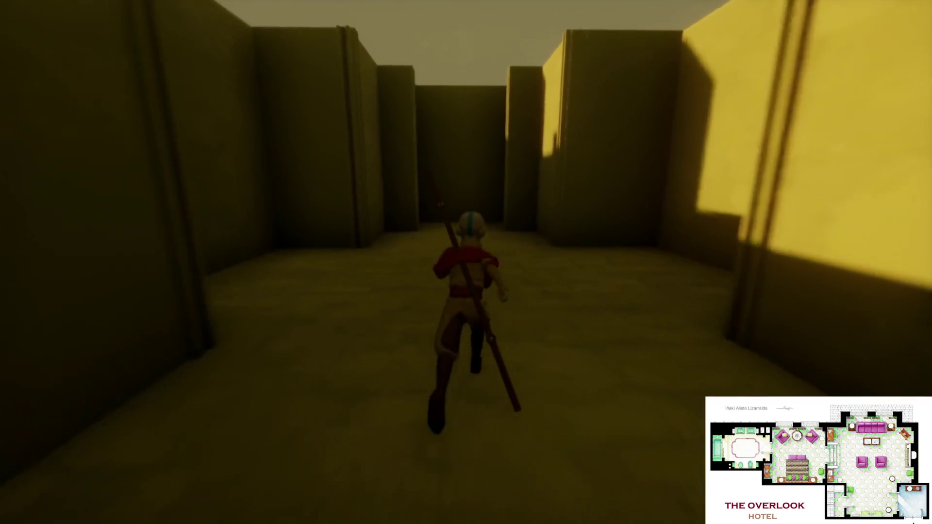
key(w)
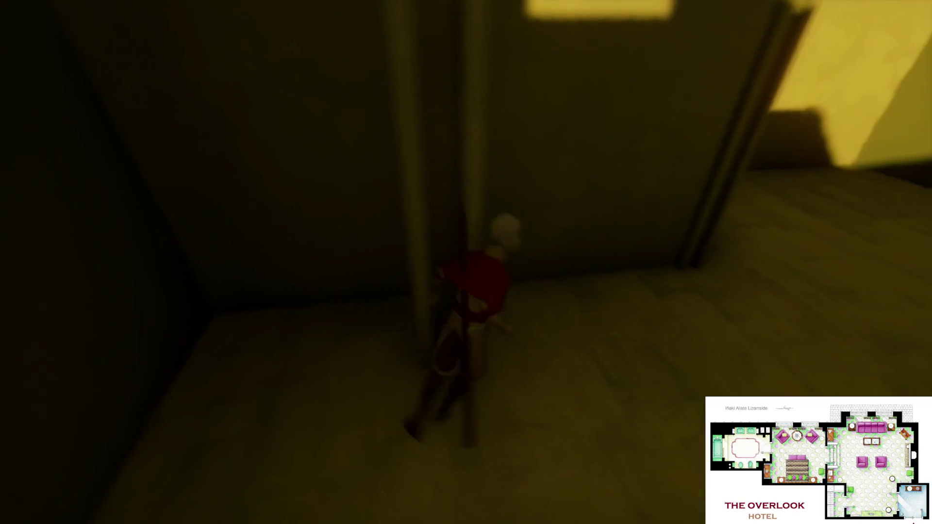
key(w)
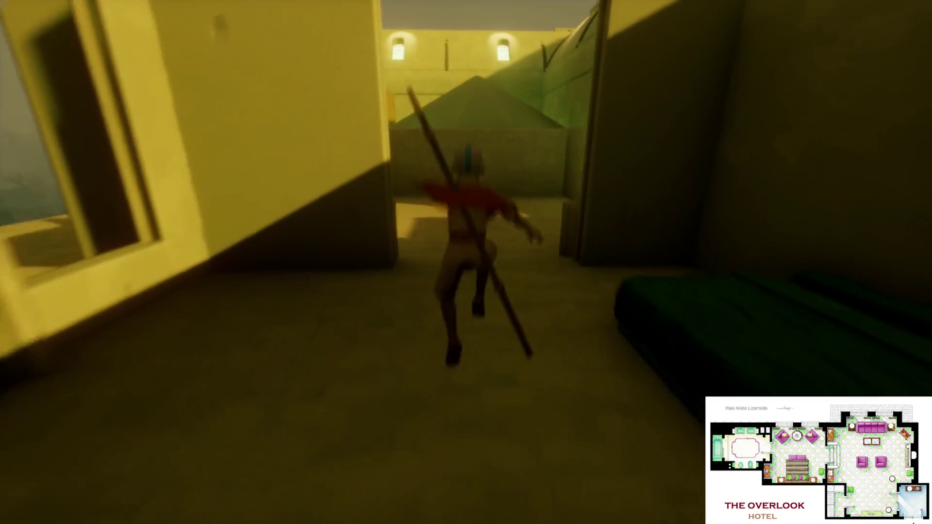
key(w)
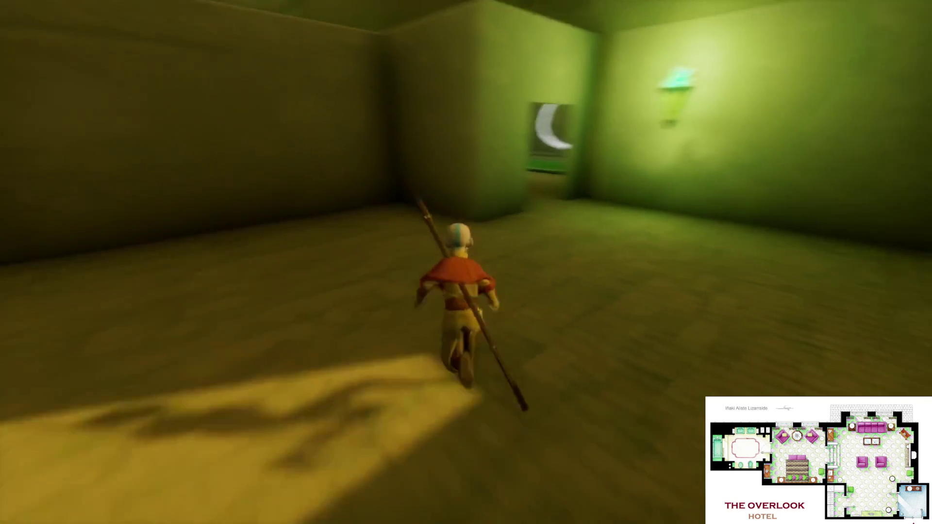
key(w)
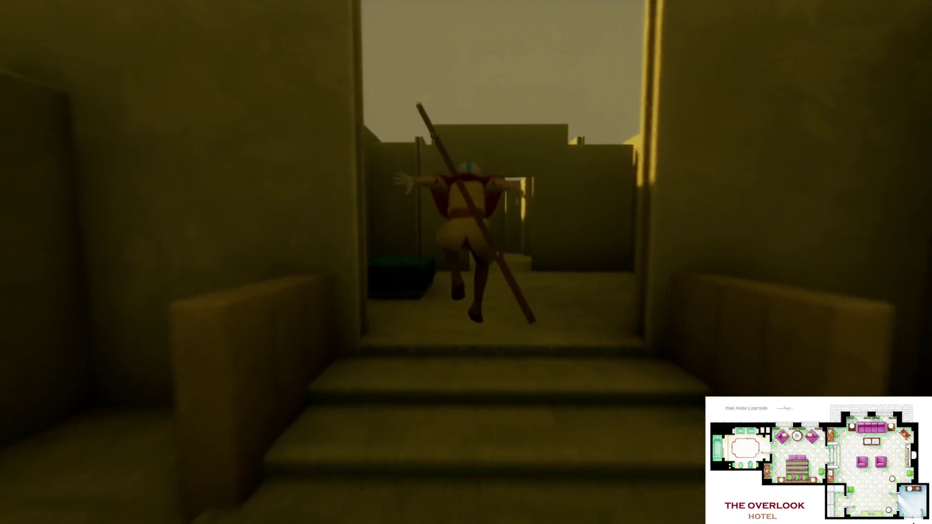
key(w)
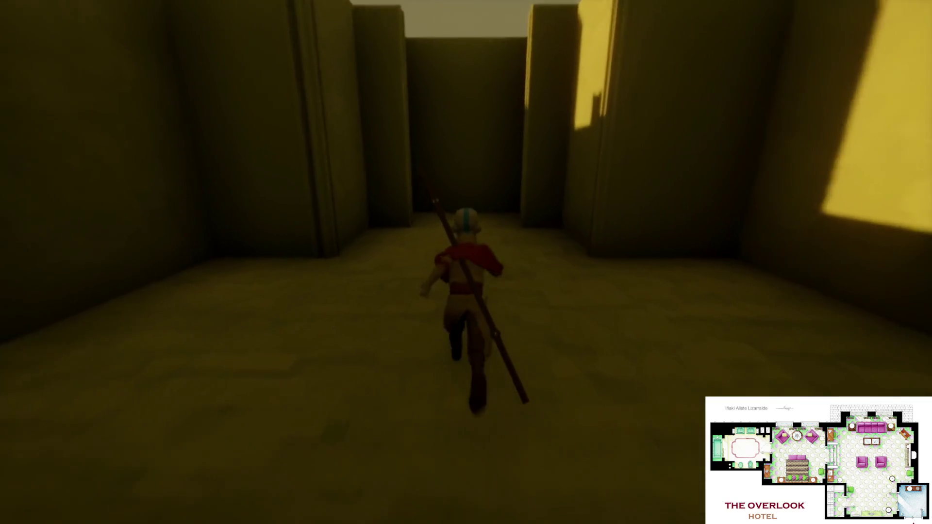
key(w)
key(Escape)
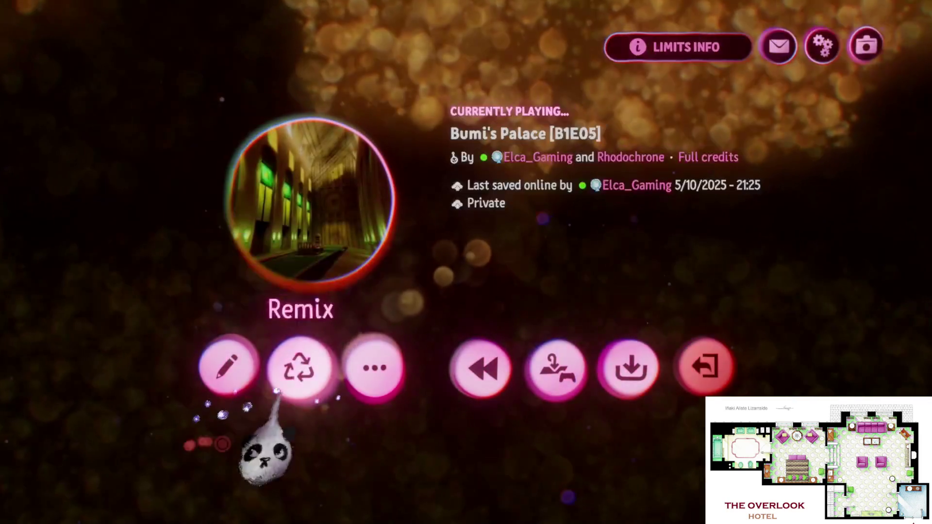
- Select the pencil Edit Mode button on the Bumi's Palace [B1E05] pause screen
click(253, 371)
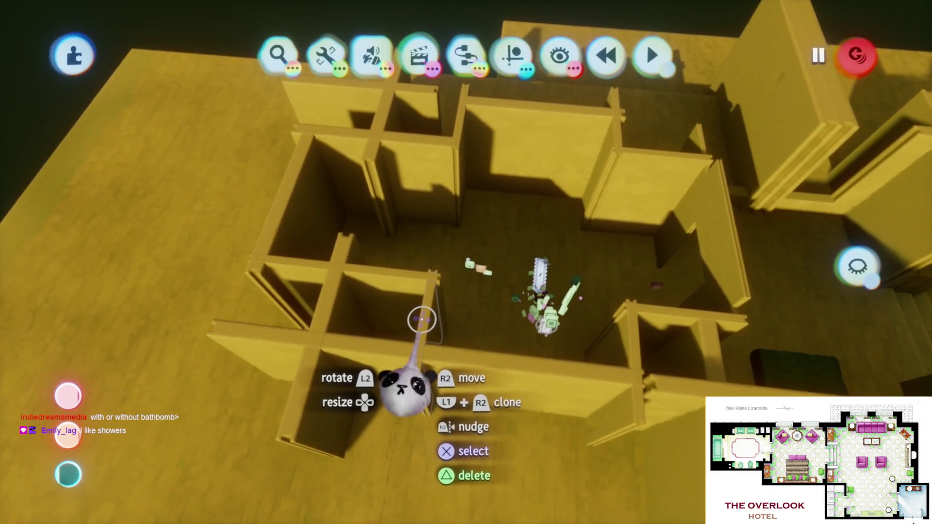
- Multi-select seven side-room wall pieces and shift them together to a new position
click(418, 323)
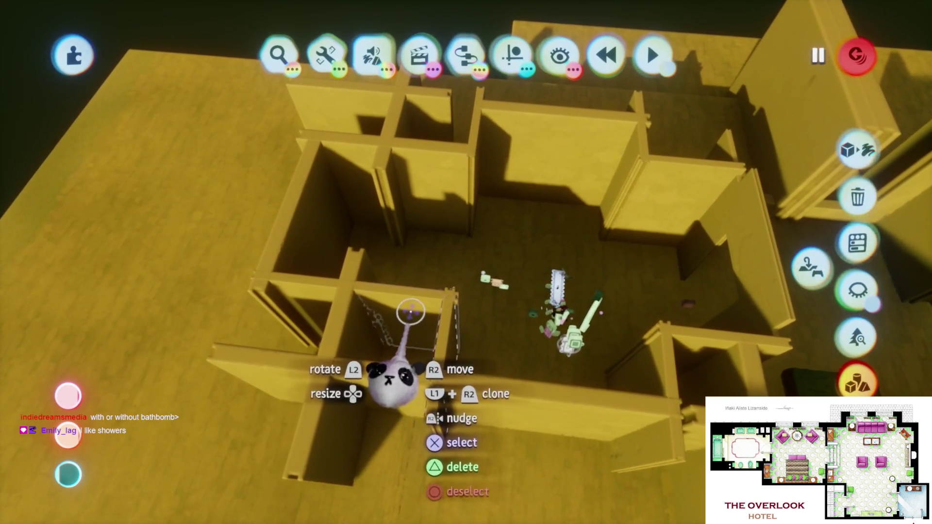
click(377, 312)
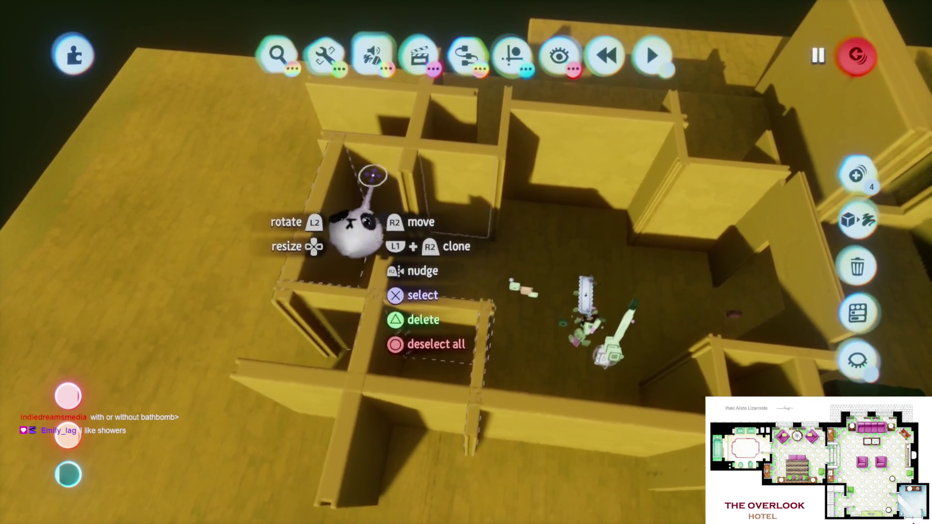
click(388, 233)
click(394, 149)
click(394, 149)
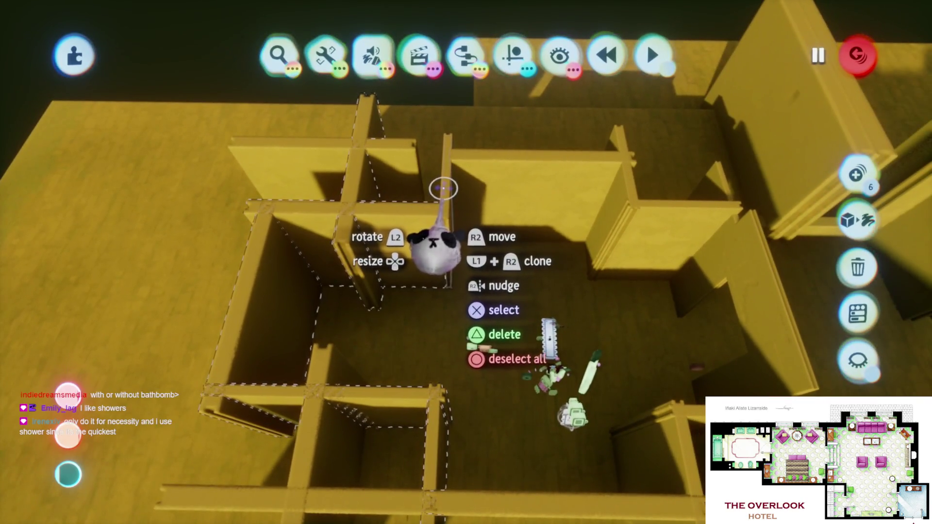
click(443, 189)
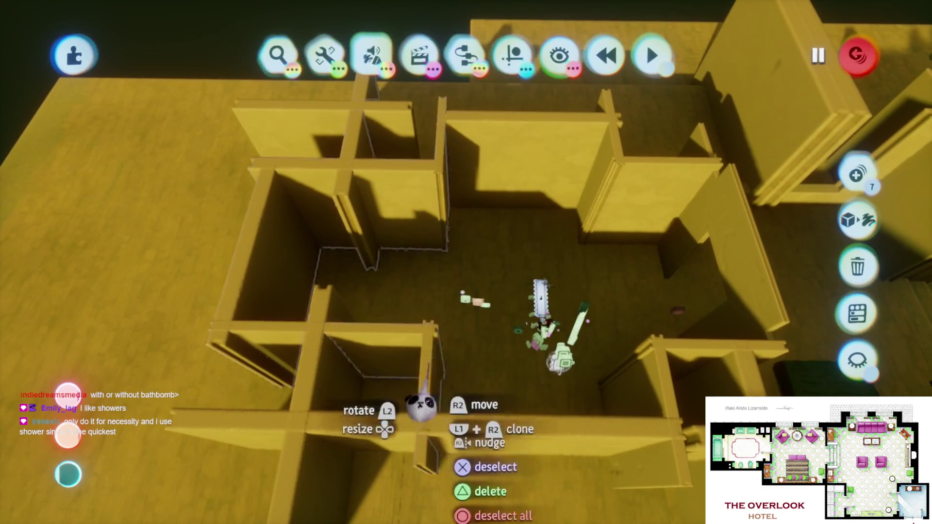
mouse_move(416, 362)
mouse_down()
mouse_move(432, 368)
mouse_move(416, 370)
mouse_move(405, 335)
mouse_move(386, 346)
mouse_up()
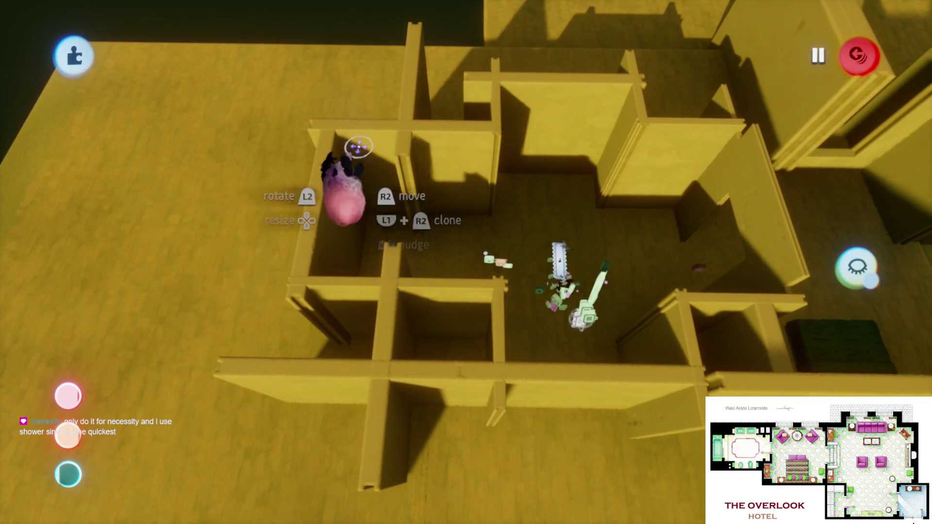
key(Escape)
key(Return)
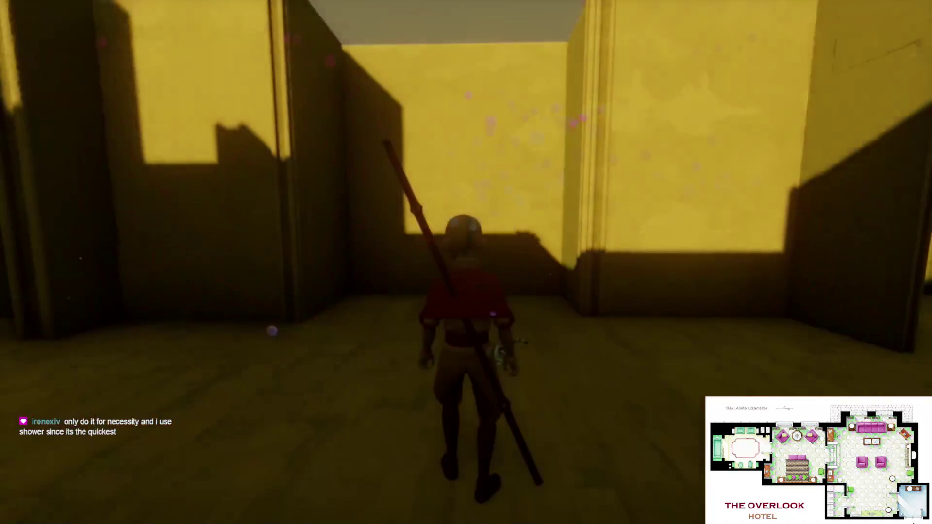
key(w)
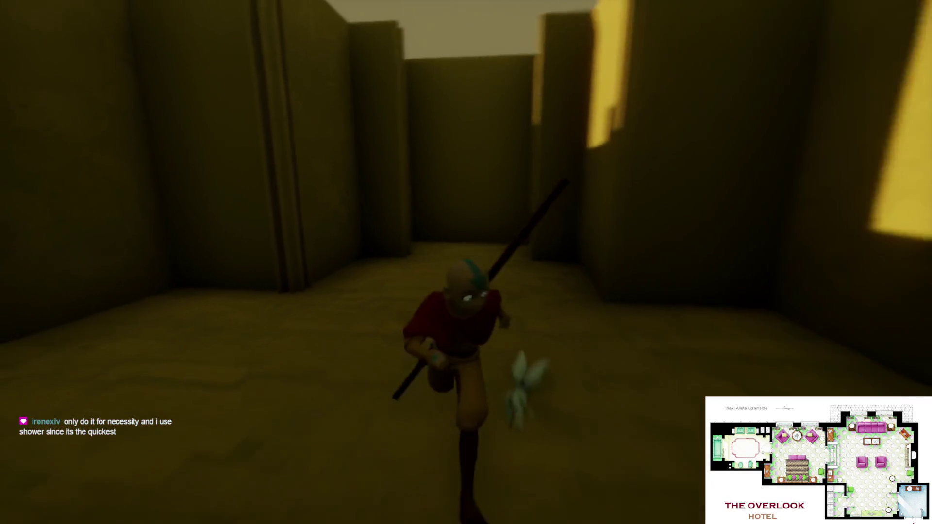
key(w)
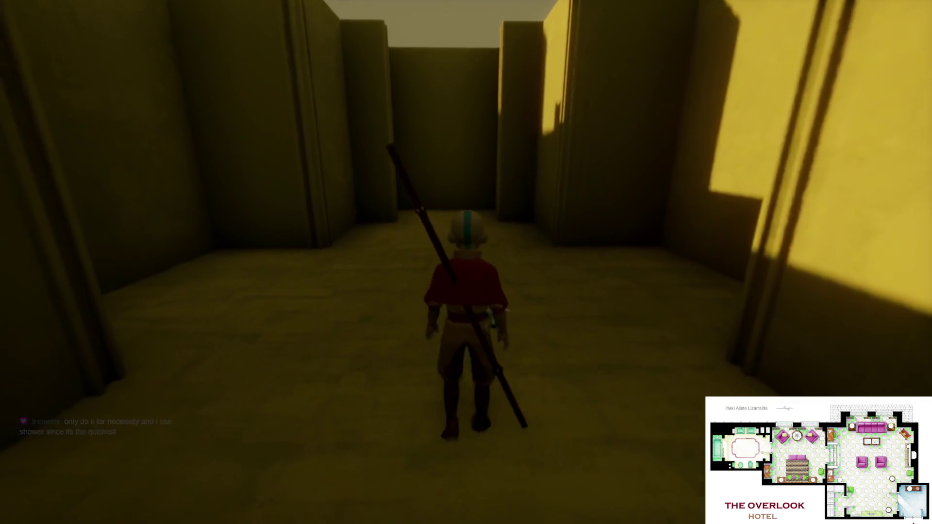
key(w)
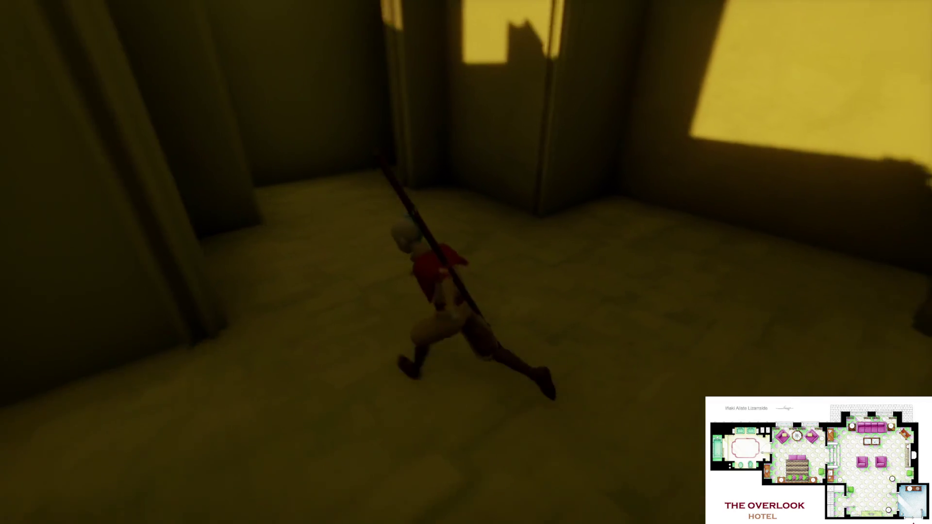
key(w)
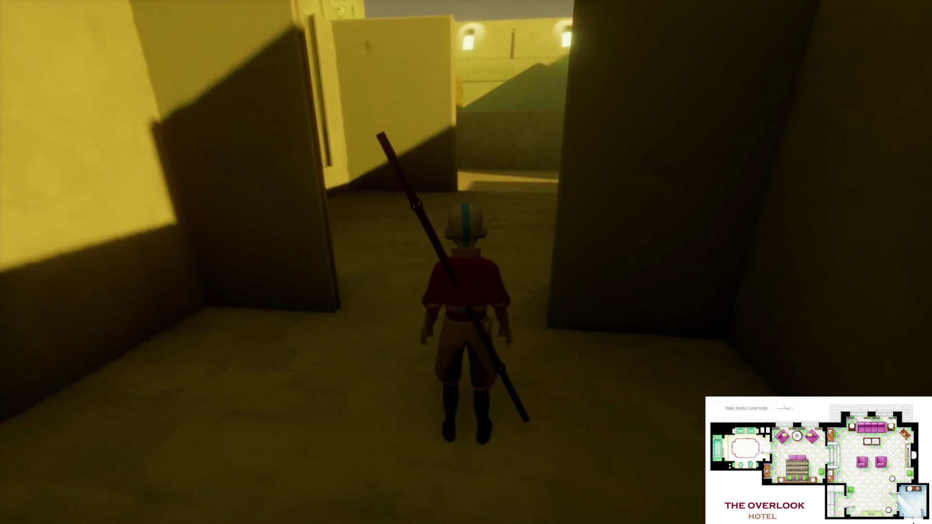
key(w)
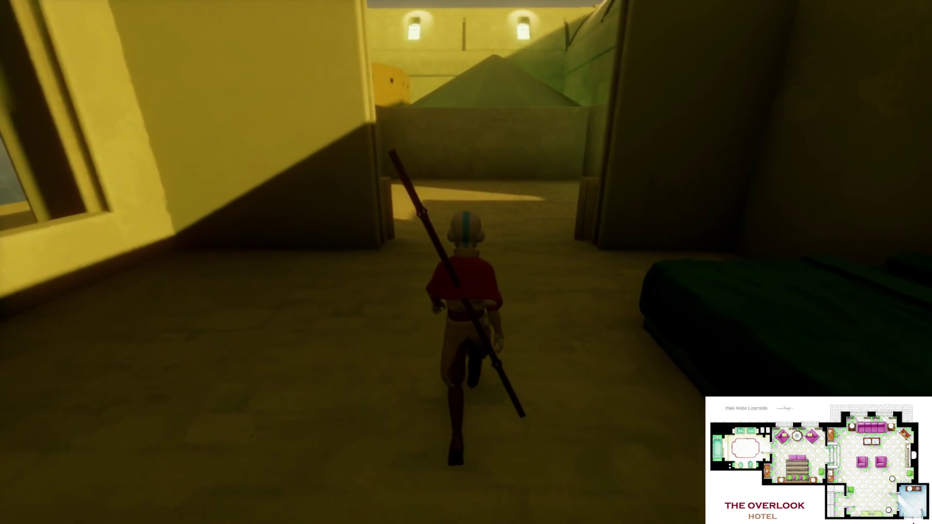
key(w)
key(w)
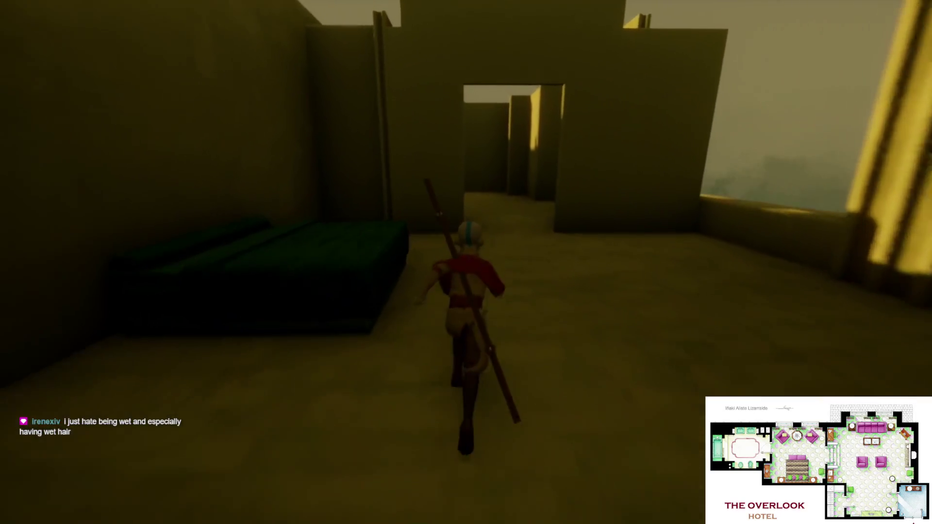
key(w)
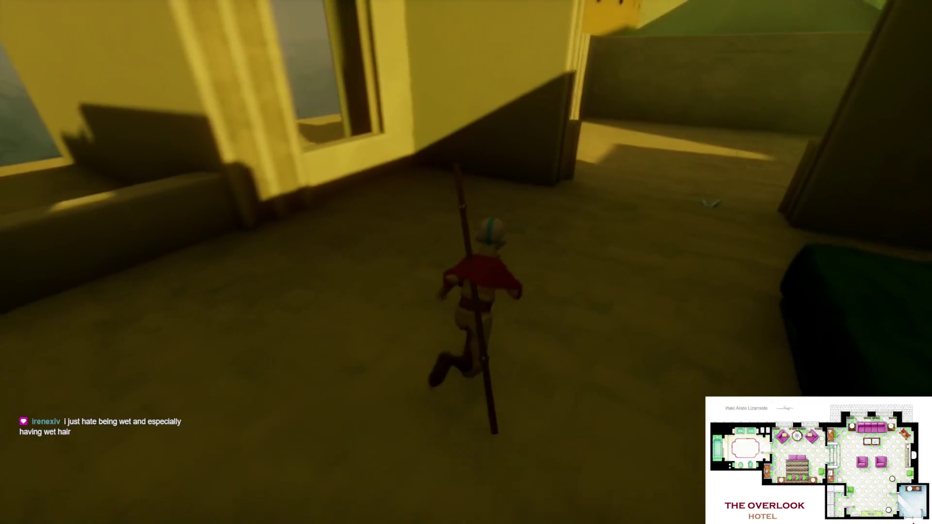
key(w)
key(Escape)
click(229, 367)
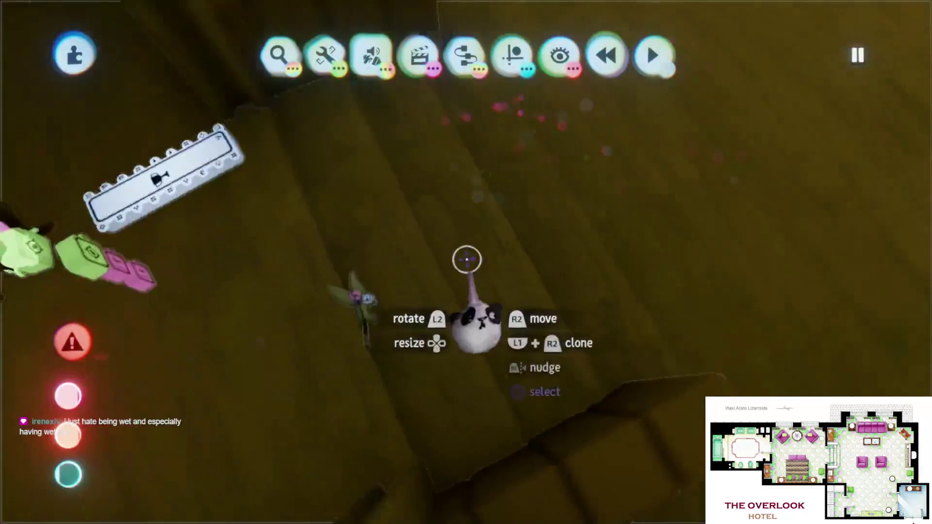
- Give the staircase the Stone audio surface type and switch to play mode
click(468, 258)
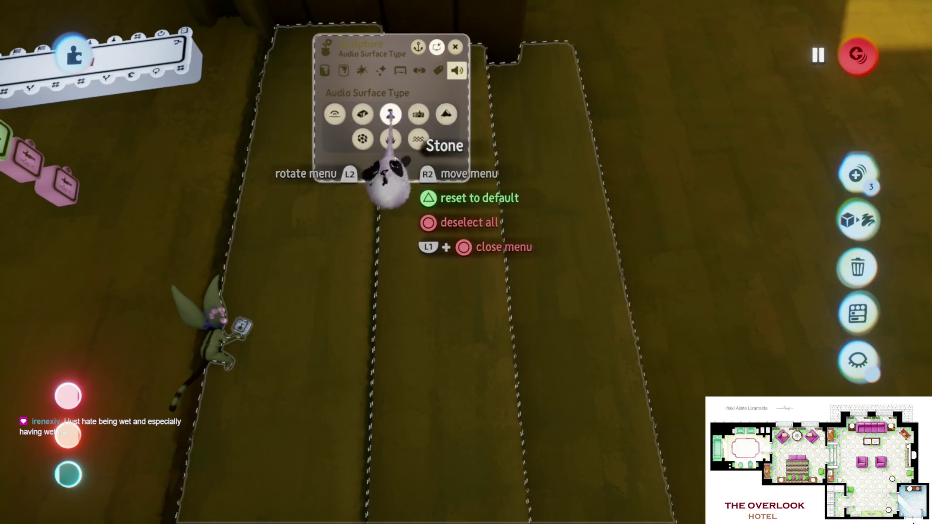
key(Escape)
click(262, 379)
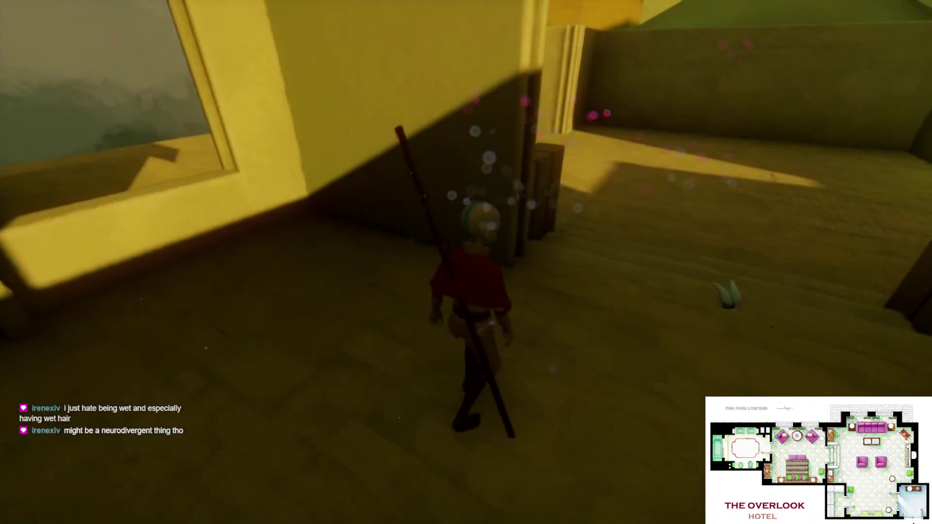
- Run the character up the stairs and through the doorway, then return to edit mode
key(w)
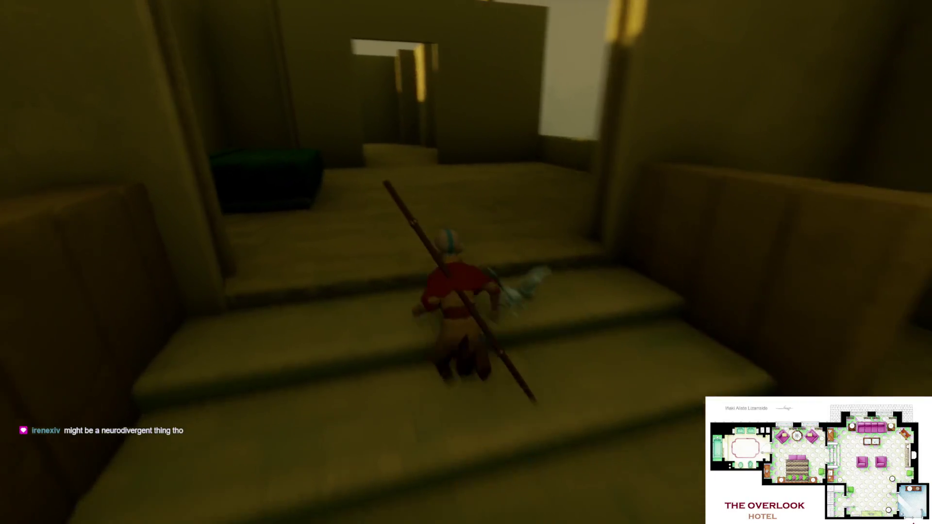
key(w)
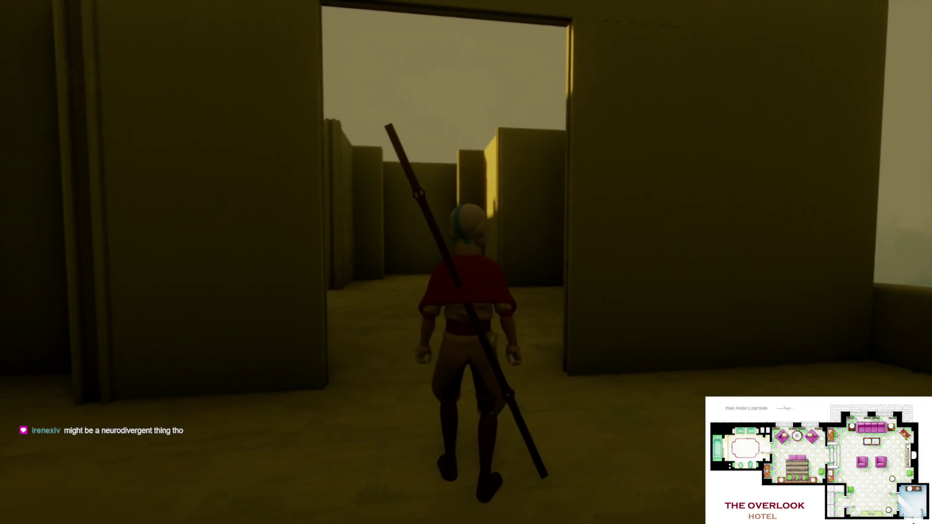
key(Escape)
click(225, 366)
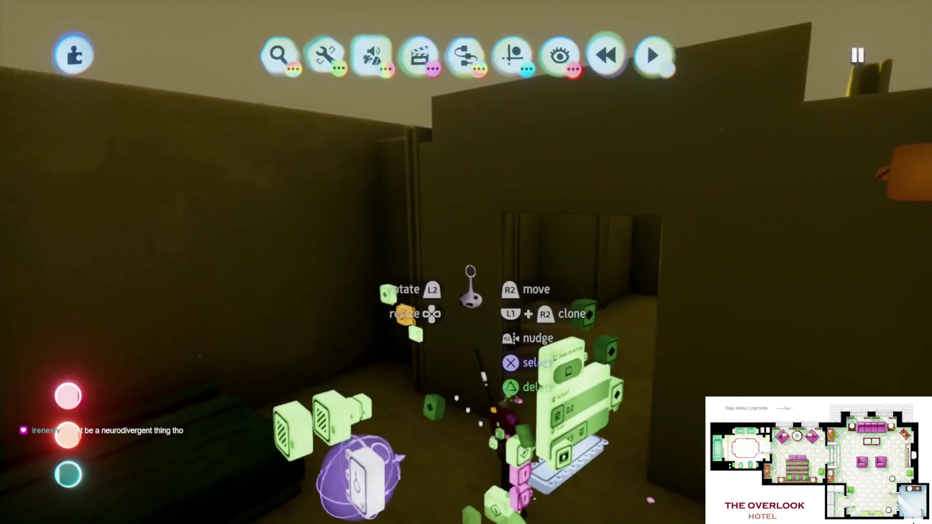
- Fly the camera into the green hall and open the Number Displayer's Text Properties
key(s)
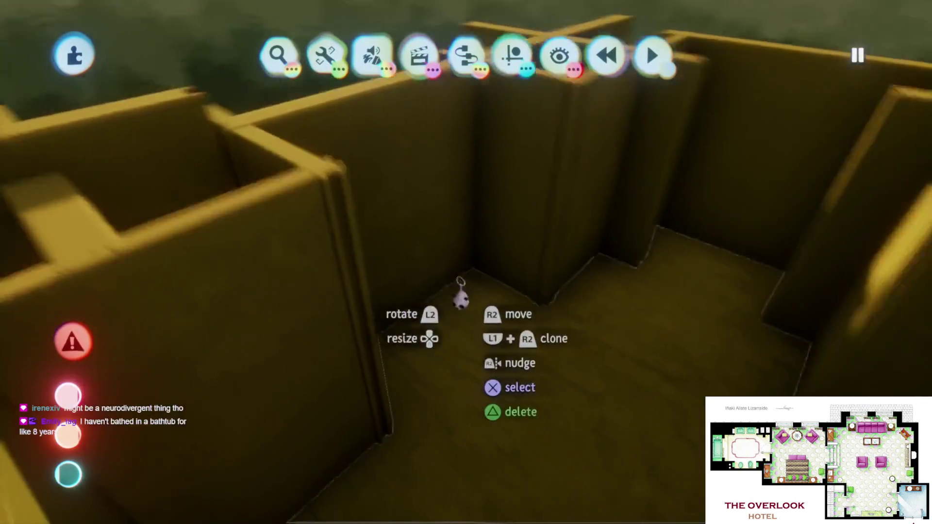
key(s)
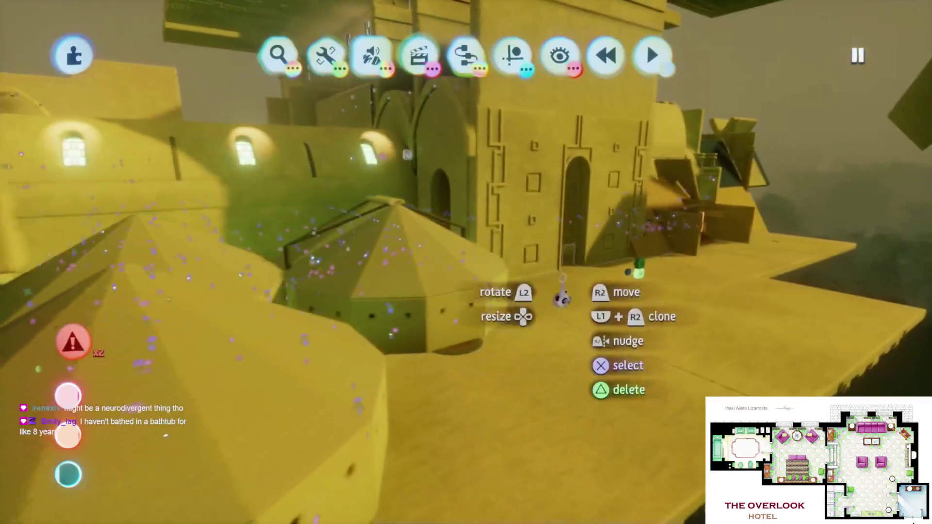
key(w)
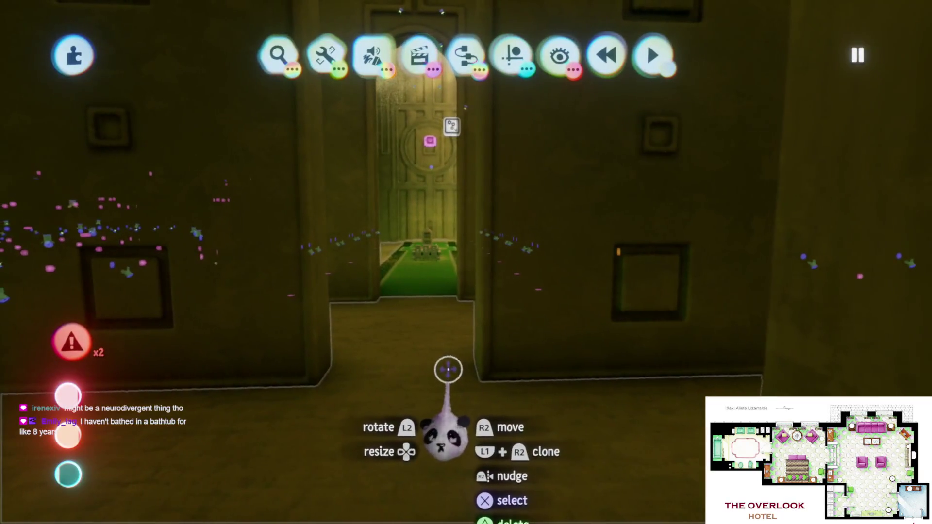
key(w)
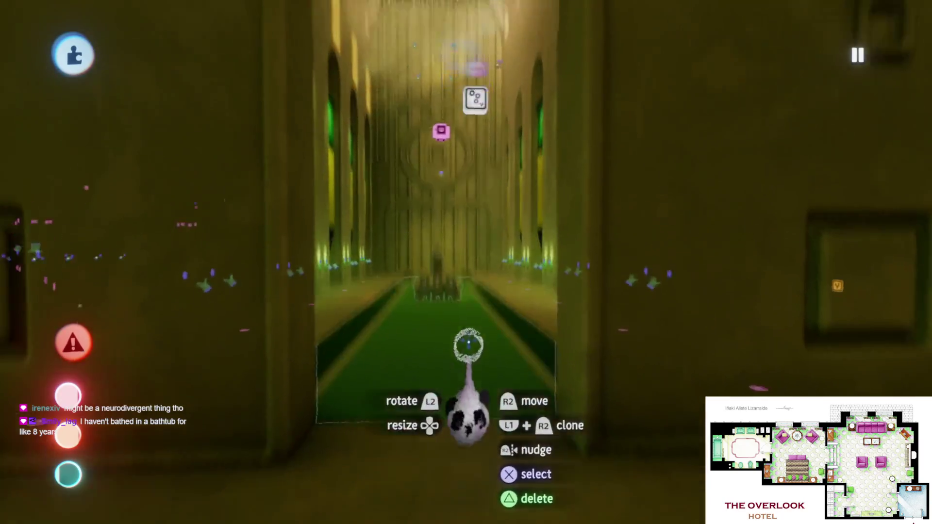
key(w)
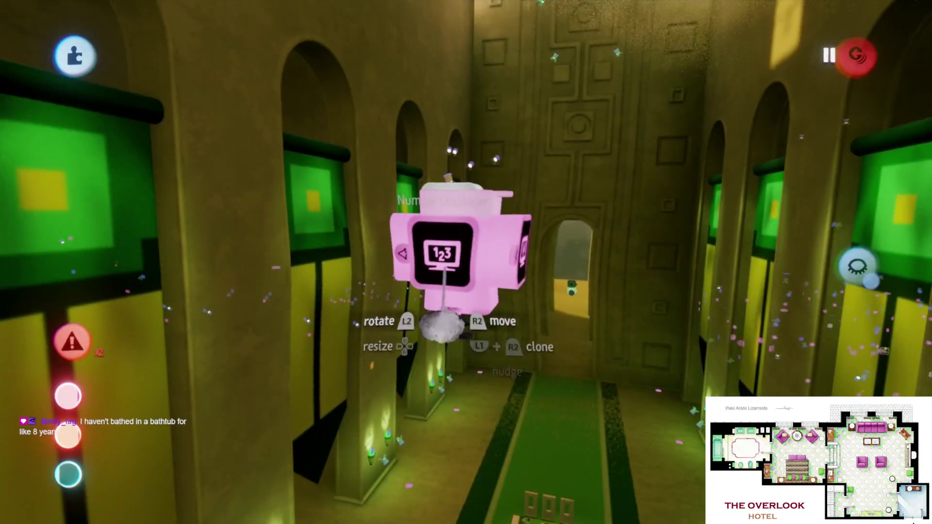
click(443, 318)
- Close the Number Displayer settings and start playing the level
key(s)
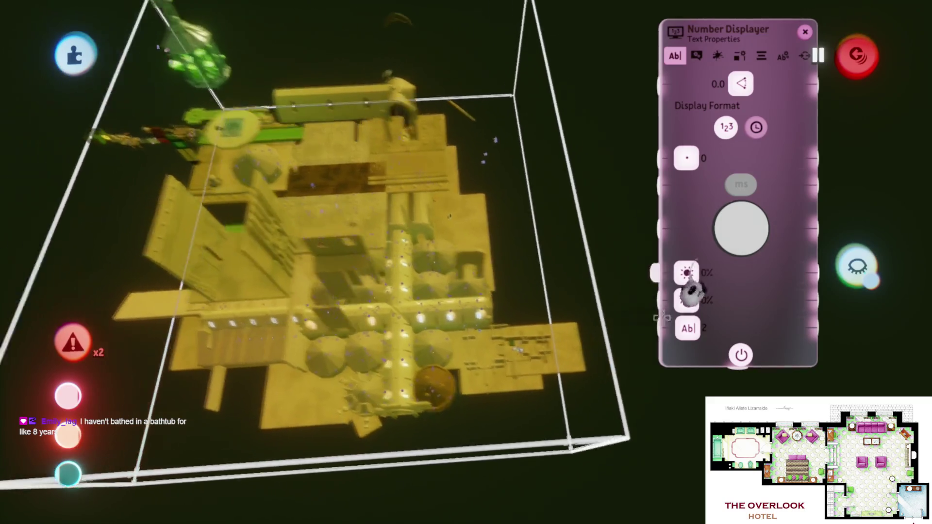
key(Escape)
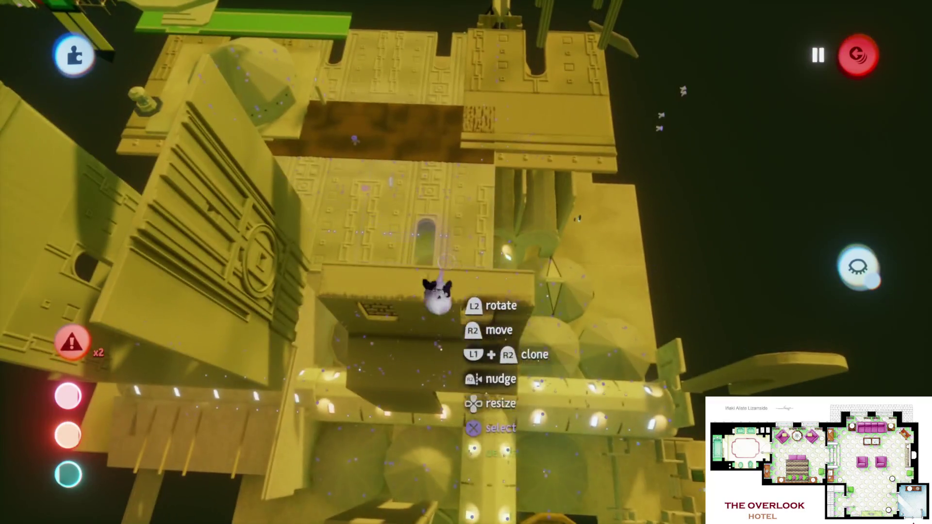
key(Escape)
key(Return)
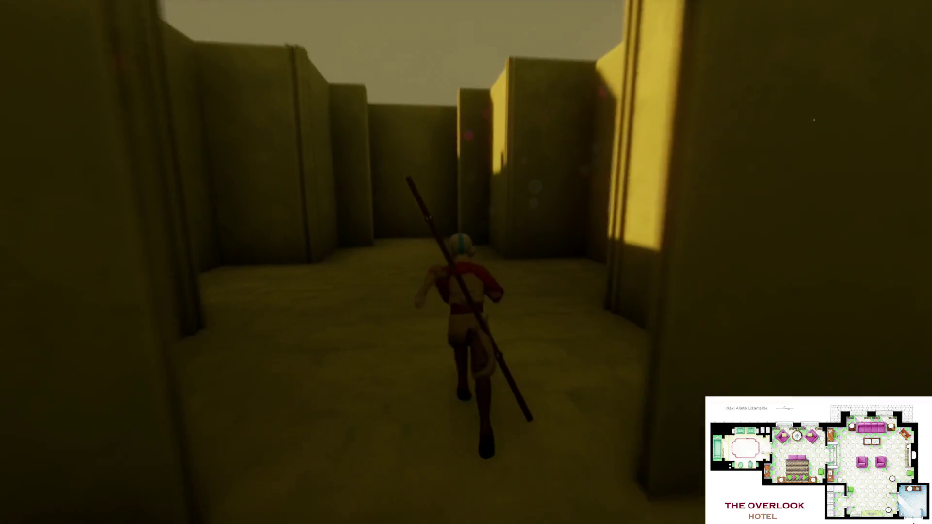
- Run the playtest character through the maze and out into the sunlit courtyard
key(w)
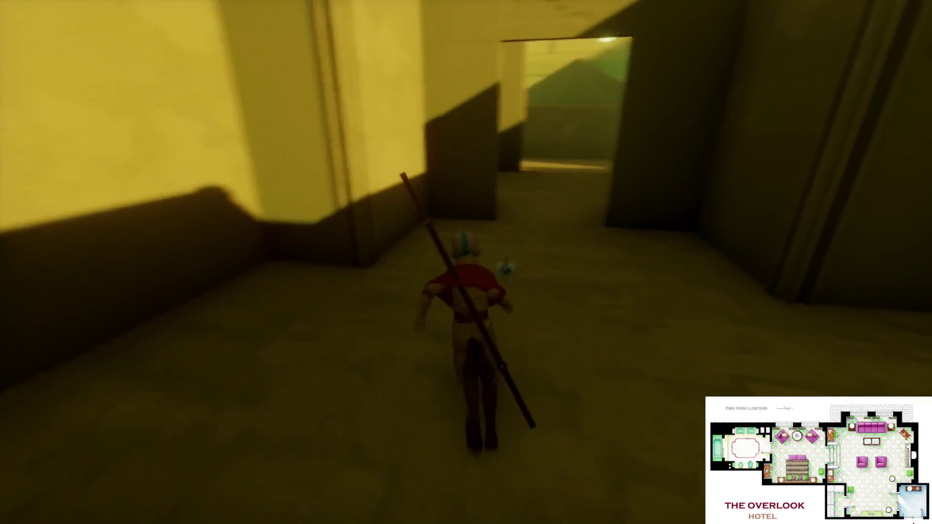
key(w)
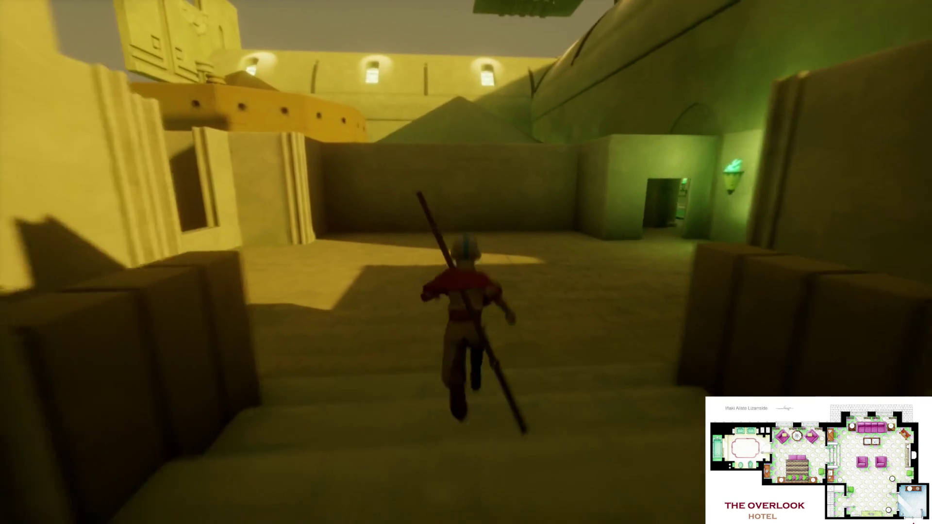
key(w)
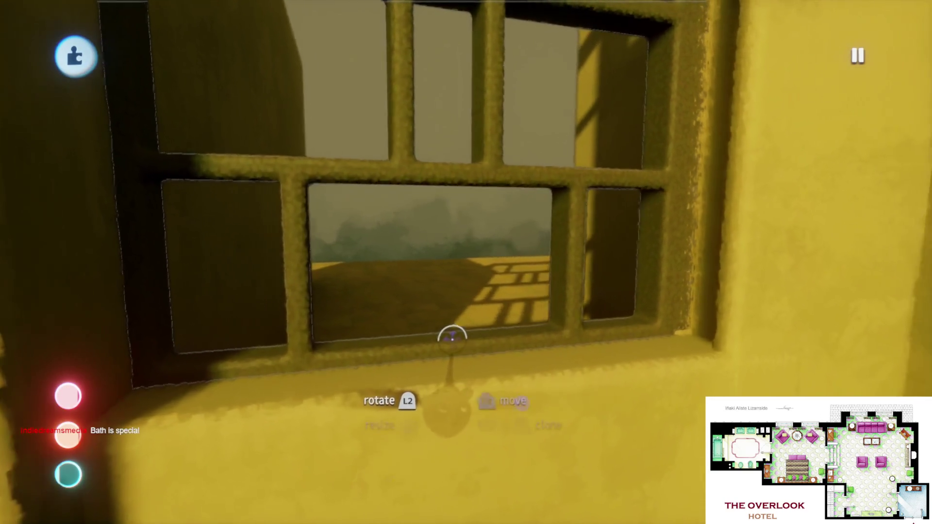
- Grab the barred window frame and move it into the wall opening
click(452, 335)
drag(448, 335, 440, 306)
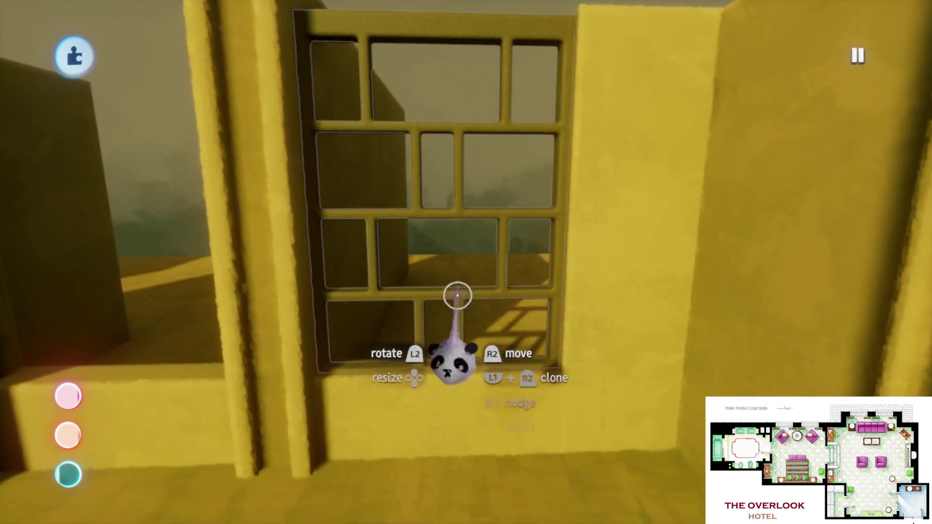
mouse_move(458, 295)
mouse_down()
mouse_move(425, 299)
mouse_move(435, 296)
mouse_up()
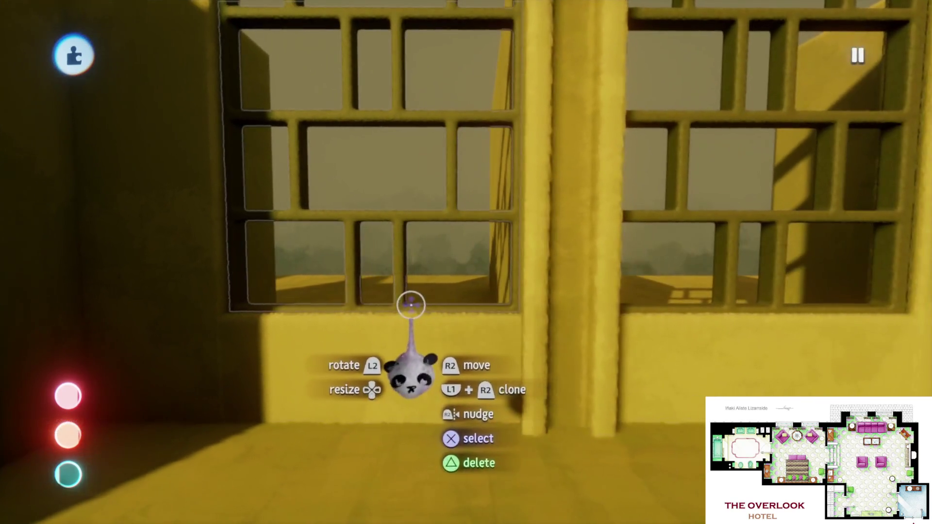
- Select both window frames and orbit around the rooms to check their placement
click(416, 310)
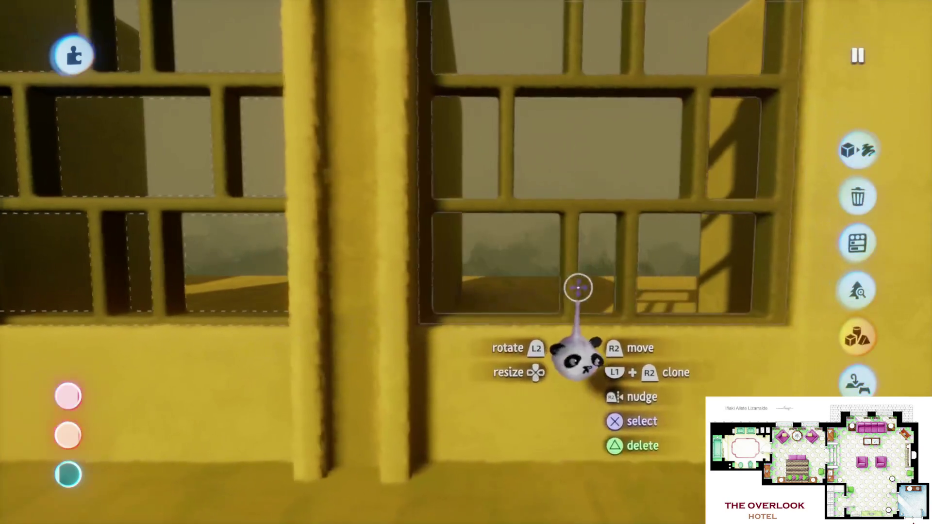
click(577, 287)
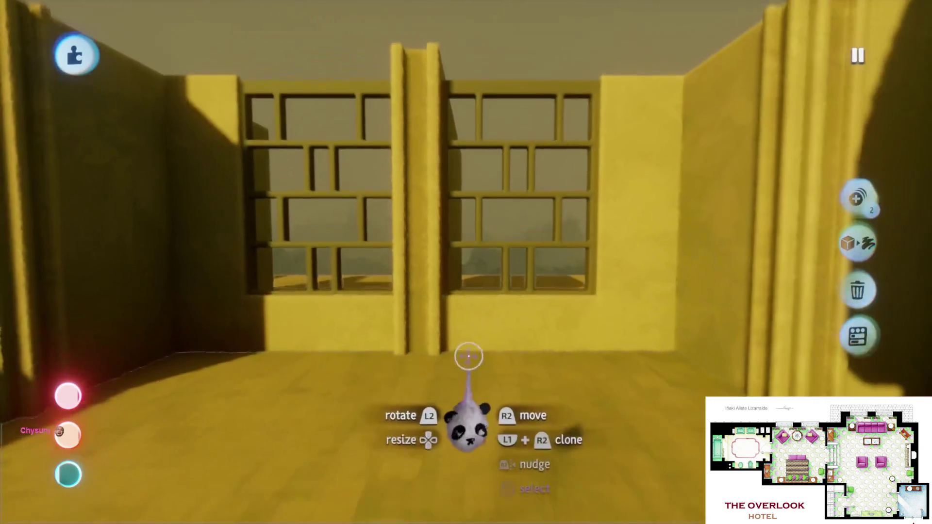
mouse_move(476, 267)
mouse_down()
mouse_move(468, 381)
mouse_move(438, 383)
mouse_up()
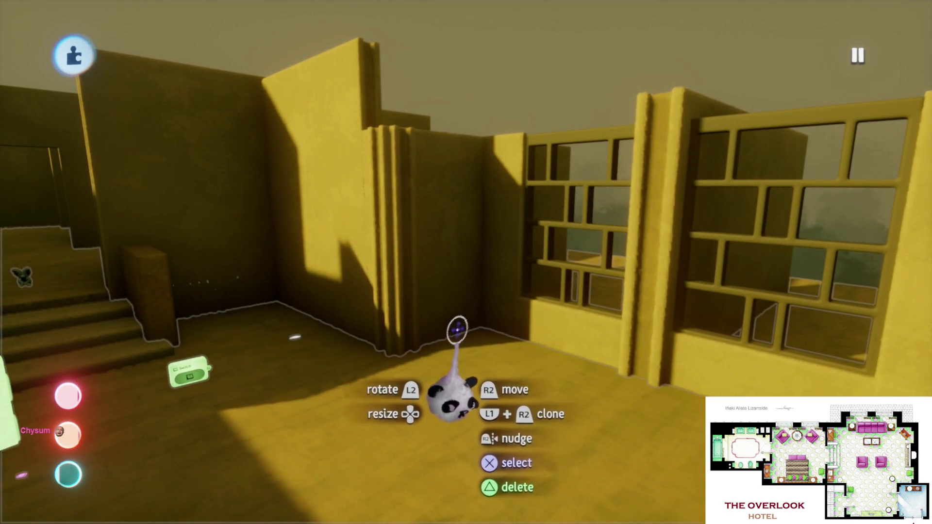
mouse_move(383, 336)
mouse_down()
mouse_move(407, 303)
mouse_move(465, 384)
mouse_move(453, 376)
mouse_move(456, 312)
mouse_move(455, 339)
mouse_move(456, 329)
mouse_move(497, 346)
mouse_move(481, 348)
mouse_move(497, 25)
mouse_move(481, 212)
mouse_up()
drag(492, 64, 468, 259)
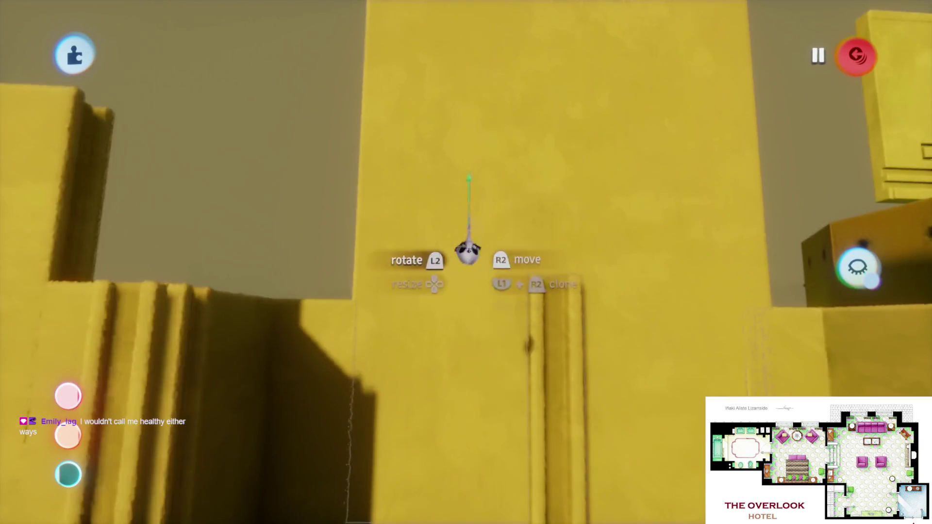
drag(472, 228, 470, 181)
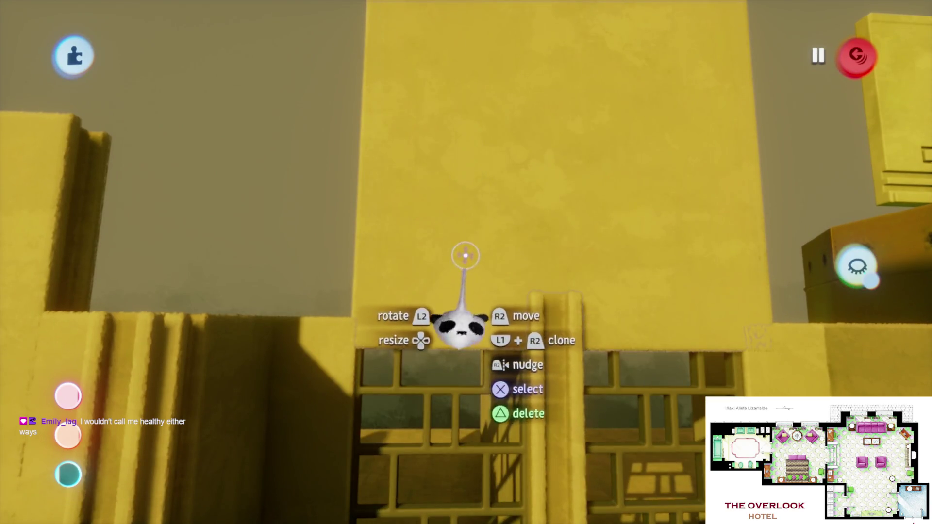
drag(466, 217, 467, 269)
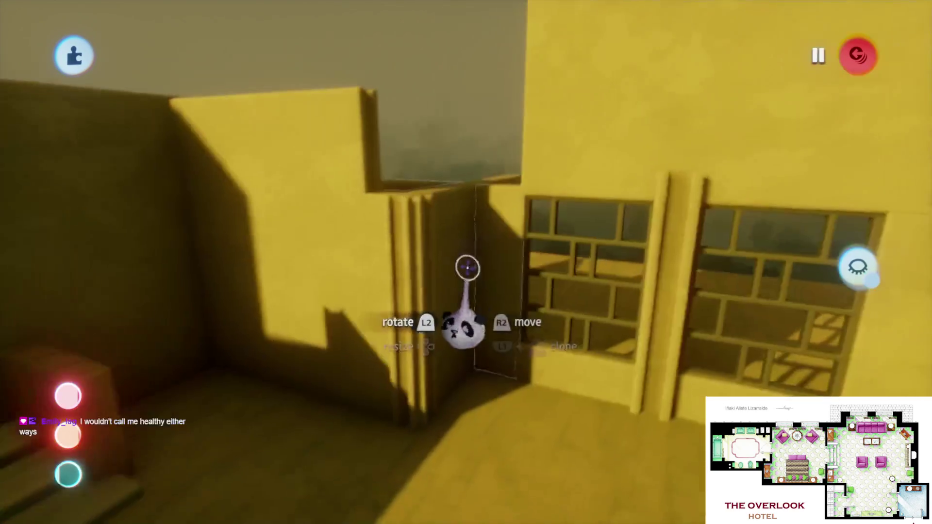
mouse_move(382, 207)
mouse_down()
mouse_move(465, 231)
mouse_move(449, 329)
mouse_move(443, 322)
mouse_move(471, 326)
mouse_move(474, 264)
mouse_move(505, 254)
mouse_move(460, 307)
mouse_move(431, 266)
mouse_move(447, 288)
mouse_move(457, 255)
mouse_move(474, 277)
mouse_move(458, 291)
mouse_move(449, 256)
mouse_move(432, 297)
mouse_move(427, 266)
mouse_up()
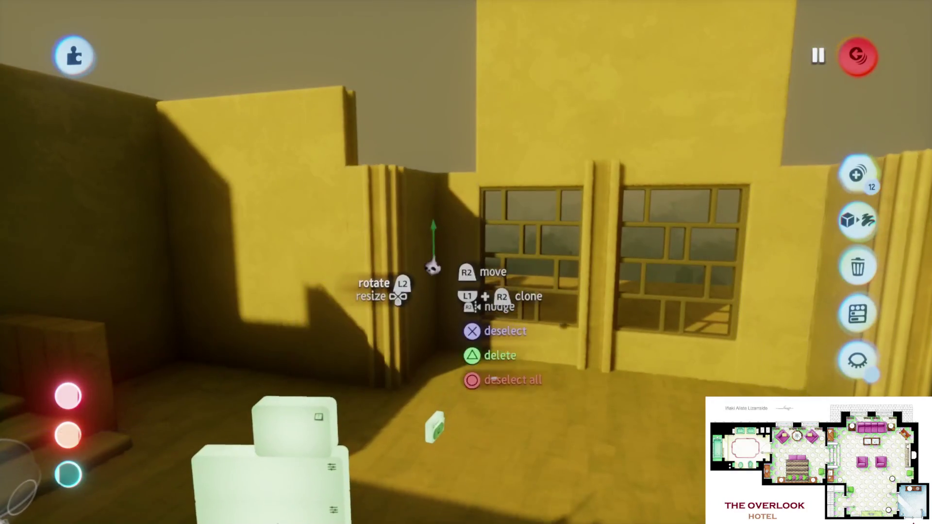
mouse_move(434, 224)
mouse_down()
mouse_move(439, 306)
mouse_move(445, 287)
mouse_up()
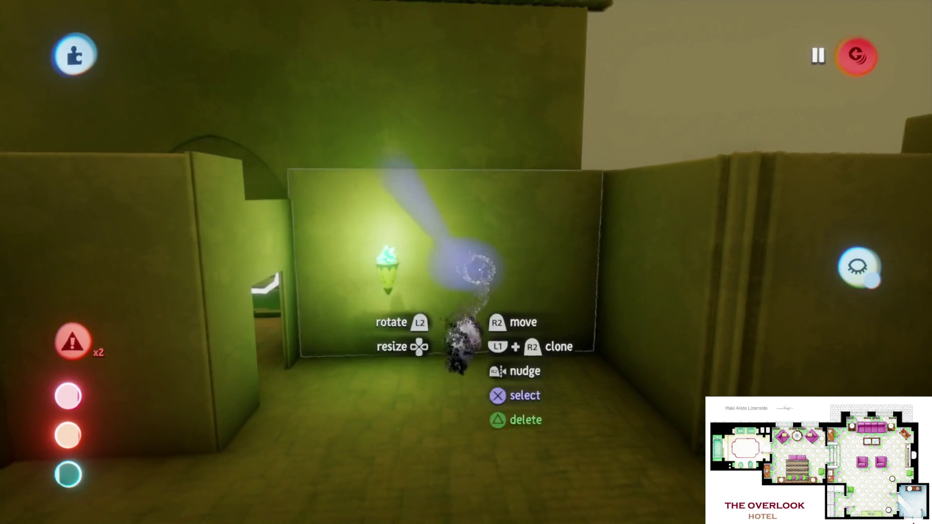
mouse_move(479, 269)
mouse_down()
mouse_move(468, 436)
mouse_move(453, 365)
mouse_move(455, 325)
mouse_move(466, 323)
mouse_up()
scroll(466, 315, up, 10)
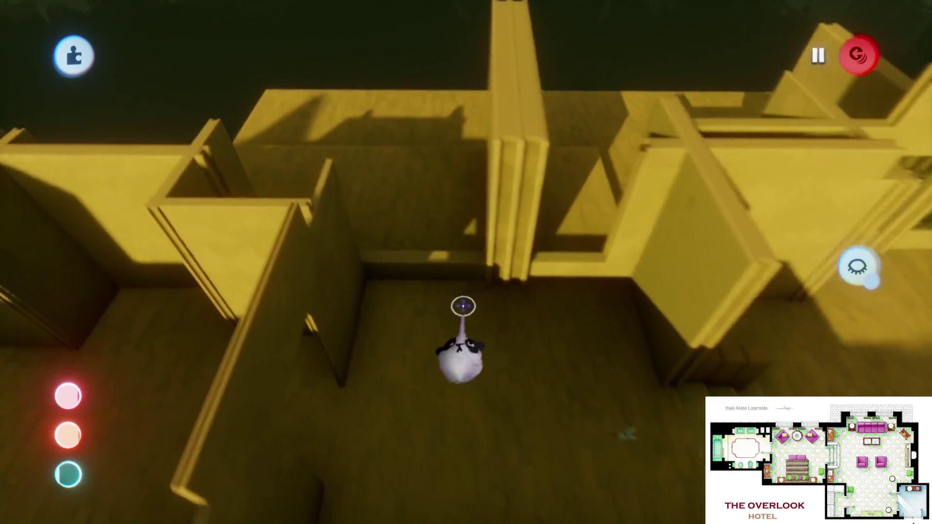
mouse_move(463, 306)
mouse_down()
mouse_move(461, 291)
mouse_move(559, 262)
mouse_move(511, 252)
mouse_up()
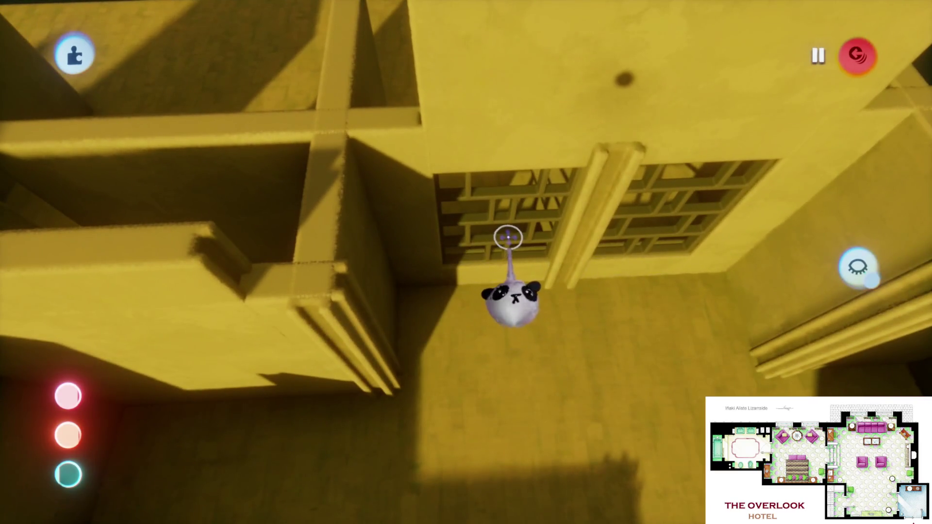
- Leave sculpting and bring the windowed yellow wall back into view
key(Escape)
mouse_move(499, 301)
mouse_down()
mouse_move(474, 387)
mouse_move(456, 380)
mouse_move(445, 437)
mouse_up()
mouse_move(447, 392)
mouse_down()
mouse_move(453, 374)
mouse_move(387, 266)
mouse_move(465, 257)
mouse_move(436, 85)
mouse_up()
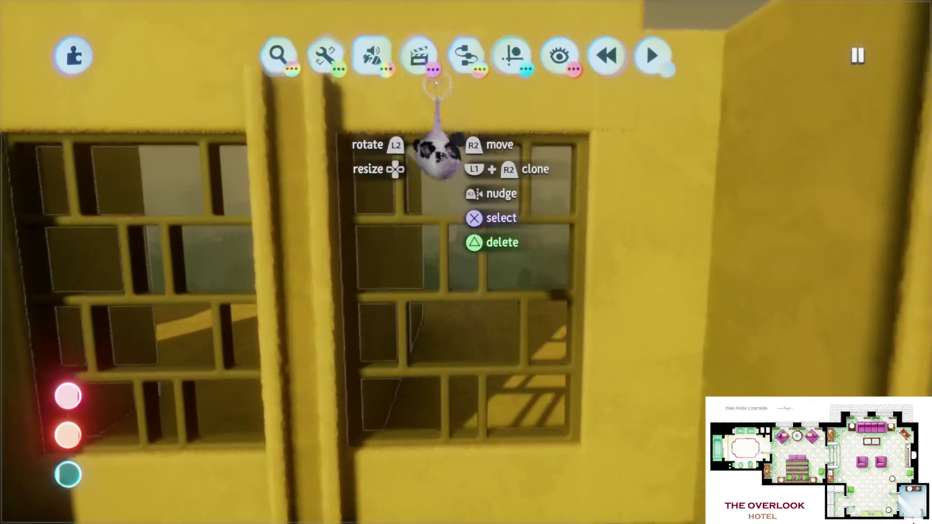
click(512, 55)
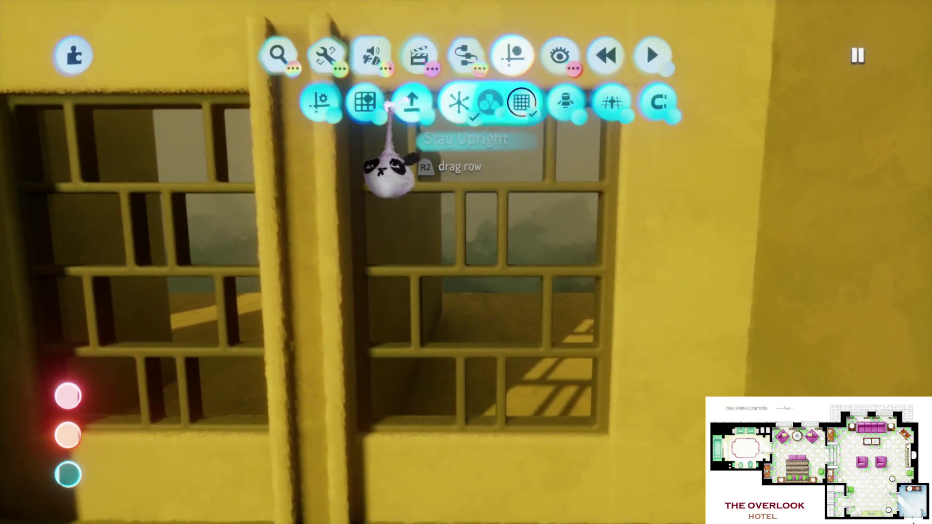
- Sculpt a new square panel and slide it over the window
click(372, 54)
click(274, 101)
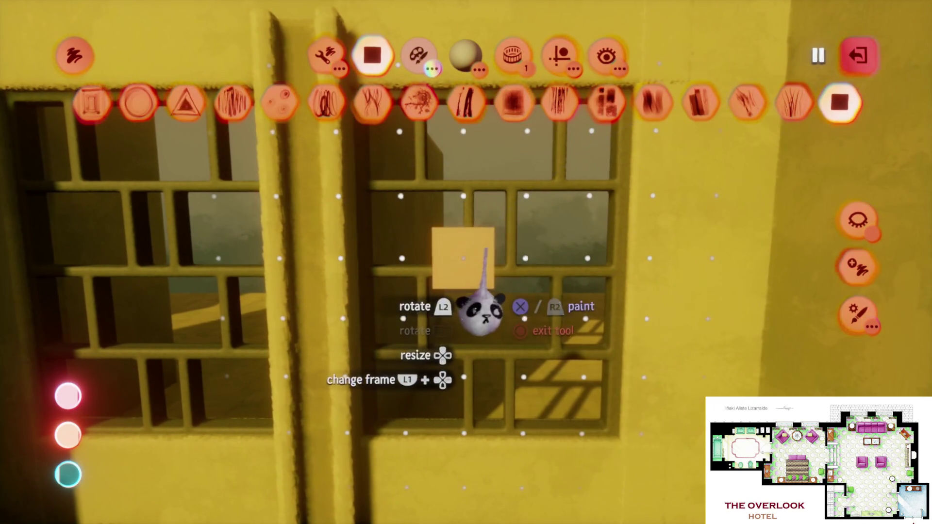
drag(460, 318, 471, 314)
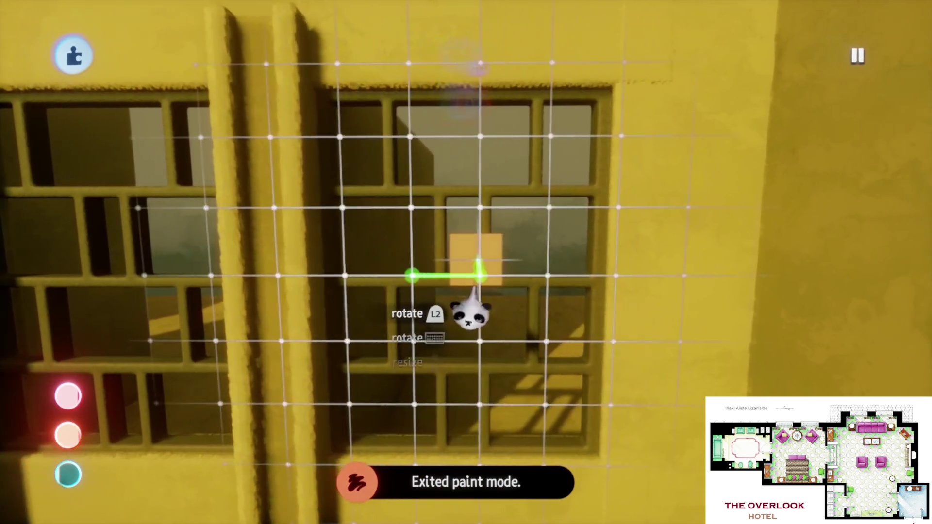
key(Escape)
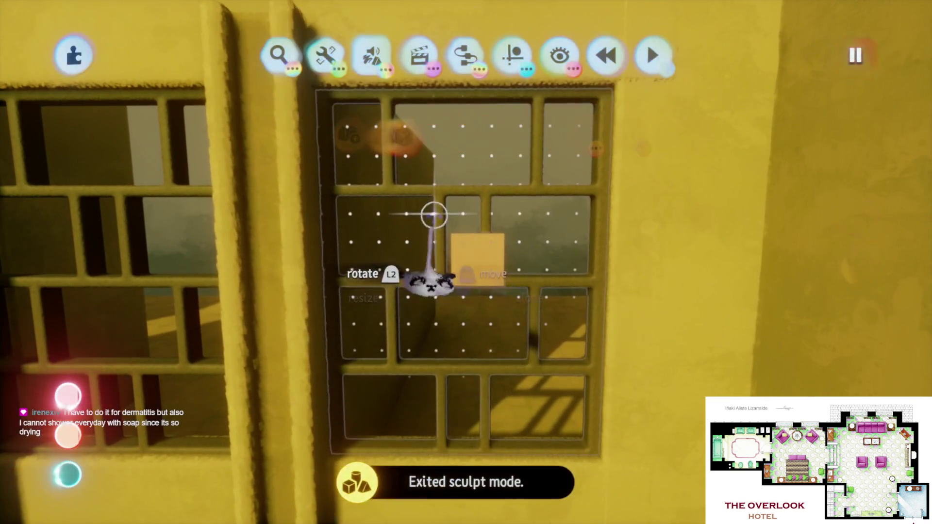
- Reposition the square panel behind the grille, adjusting grid snapping for placement
mouse_move(459, 259)
mouse_down()
mouse_move(455, 270)
mouse_move(457, 261)
mouse_move(433, 266)
mouse_up()
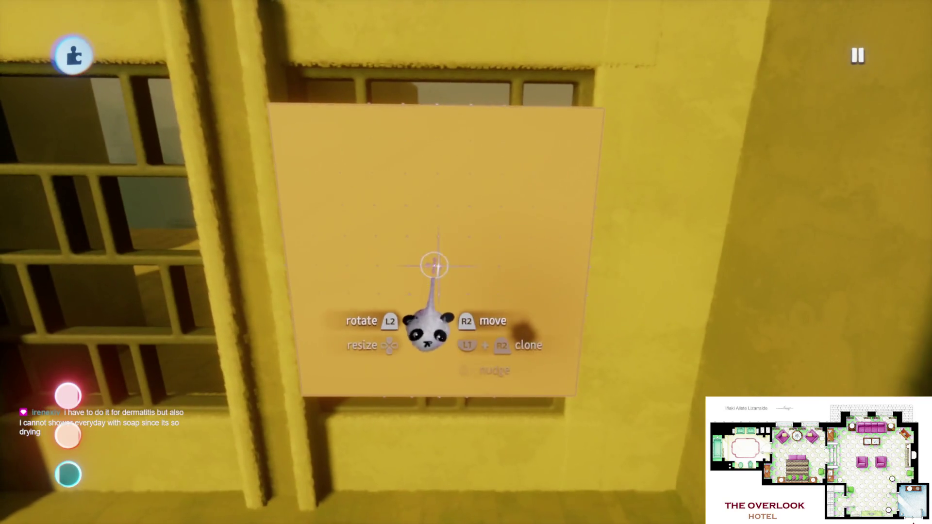
click(510, 68)
click(487, 103)
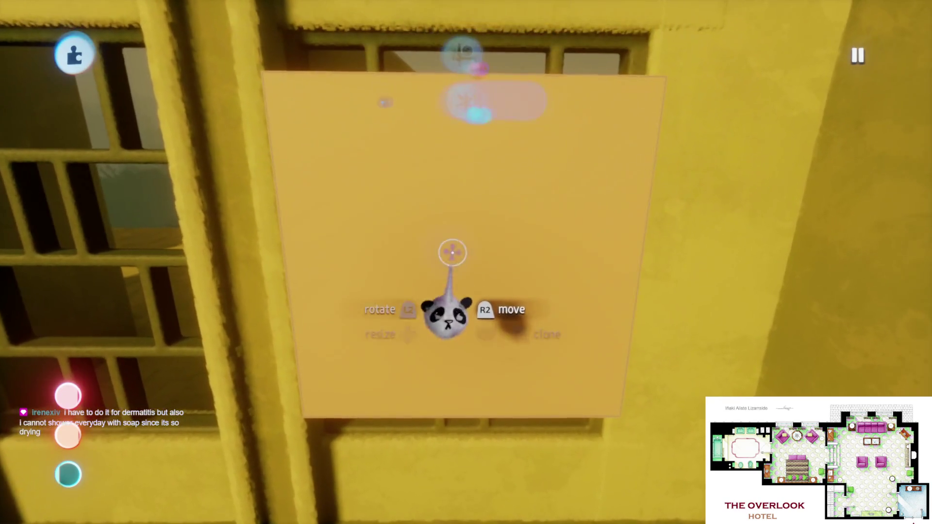
key(ctrl)
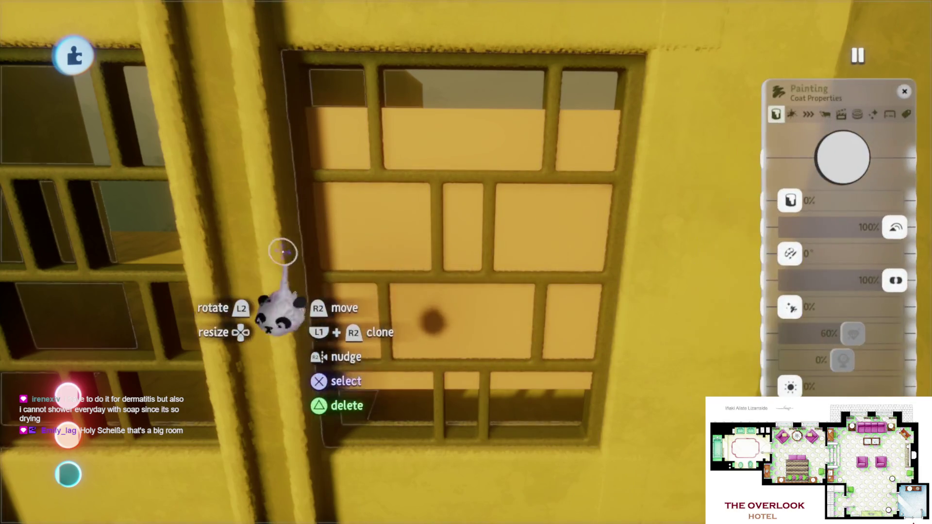
scroll(504, 301, down, 10)
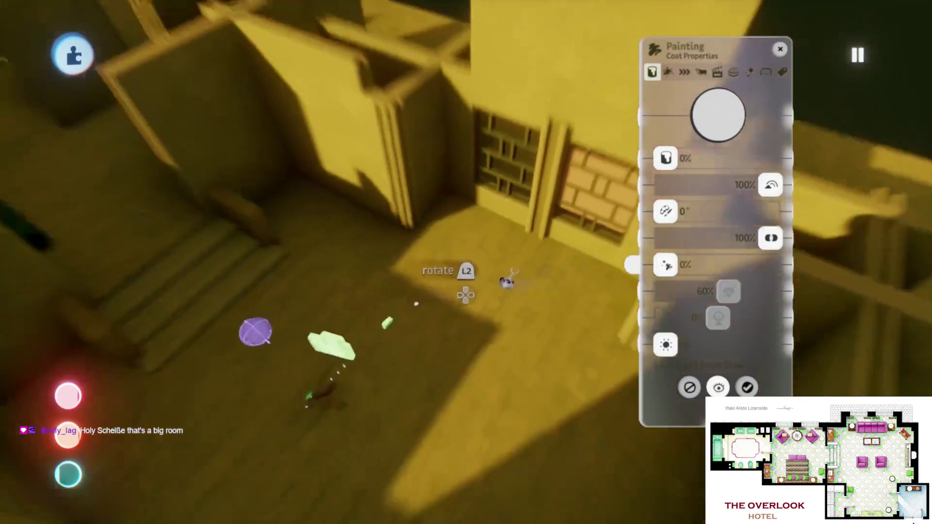
scroll(449, 310, up, 10)
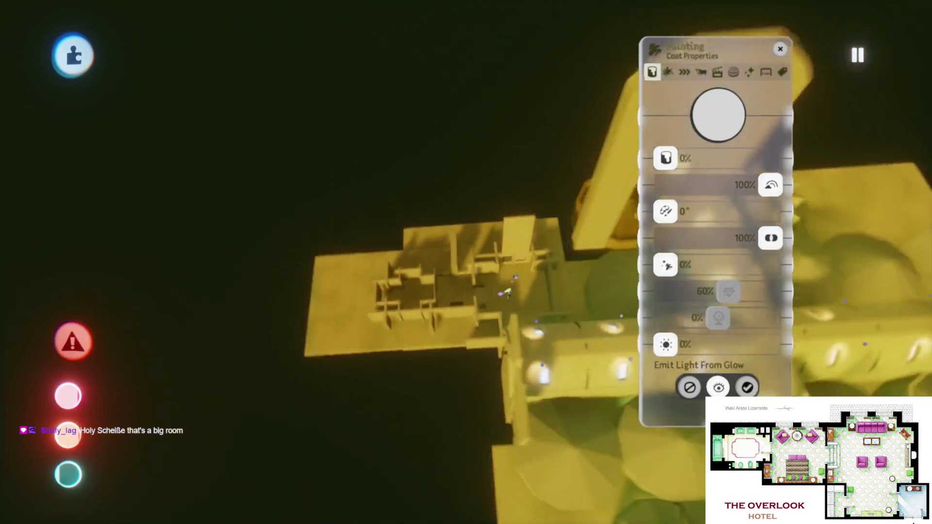
scroll(381, 289, up, 3)
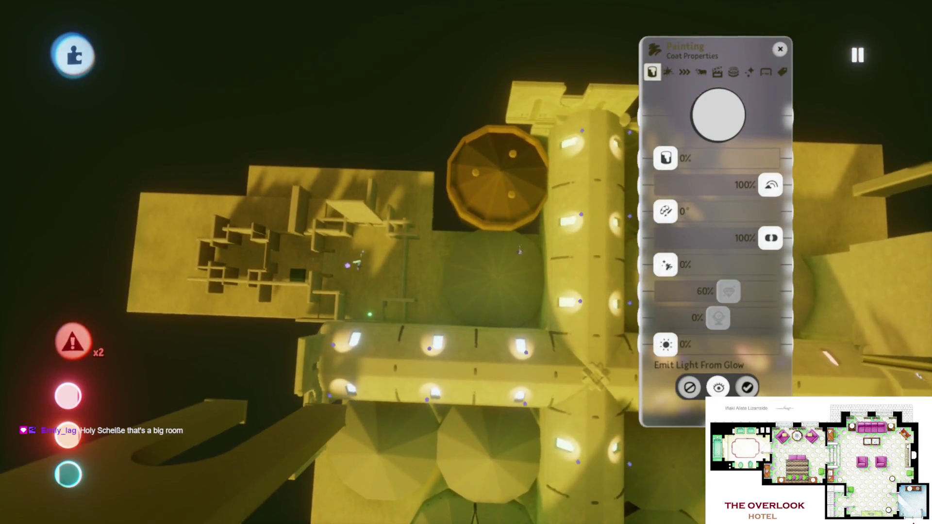
scroll(437, 266, down, 5)
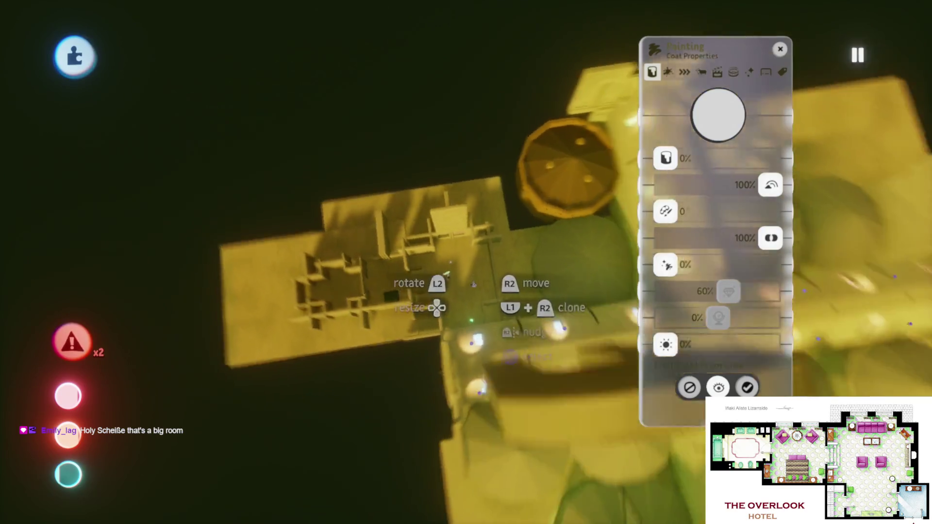
scroll(453, 270, left, 5)
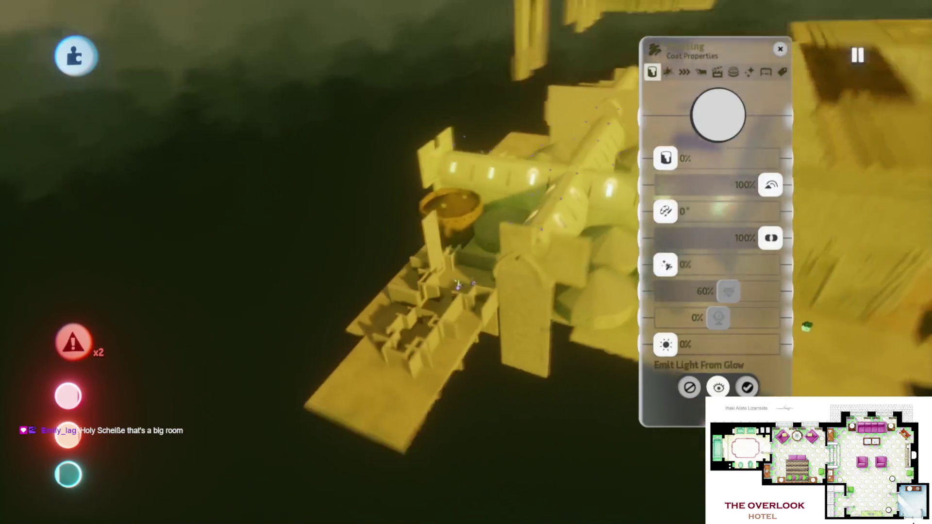
scroll(461, 287, up, 5)
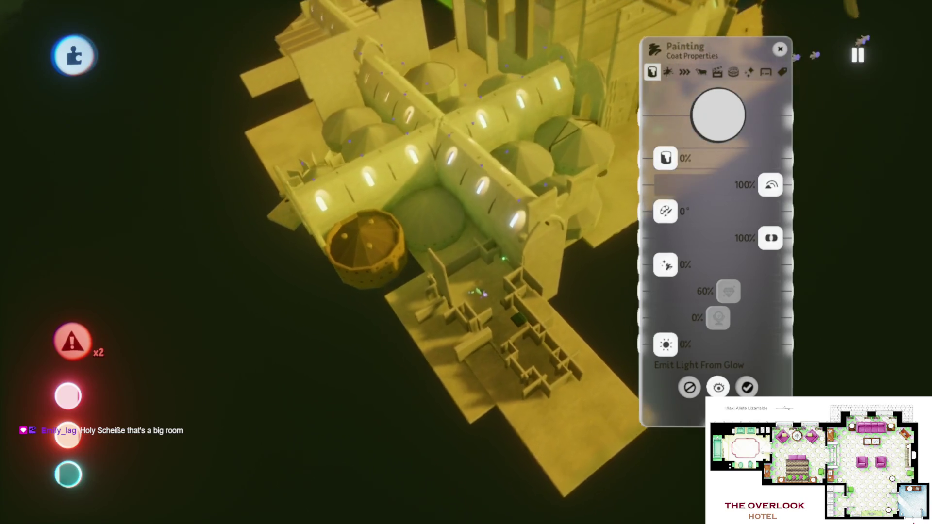
scroll(488, 295, left, 5)
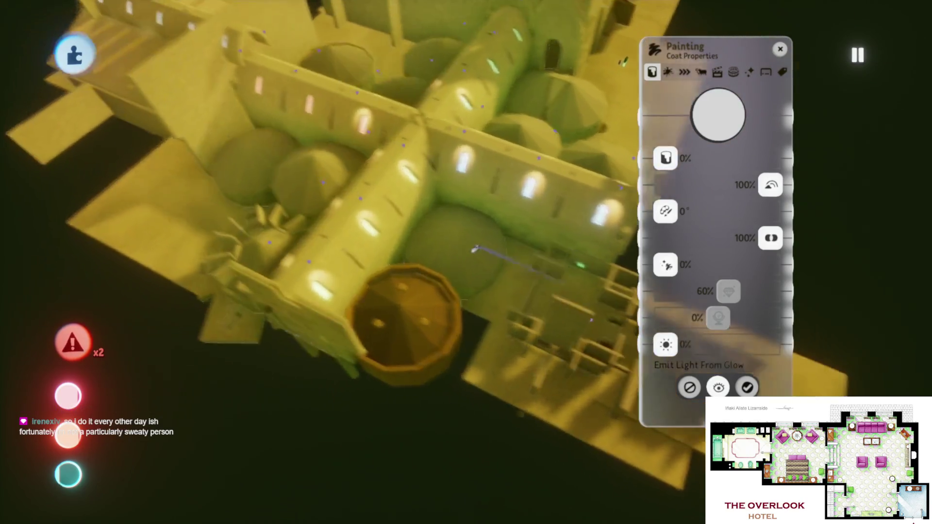
scroll(435, 277, left, 5)
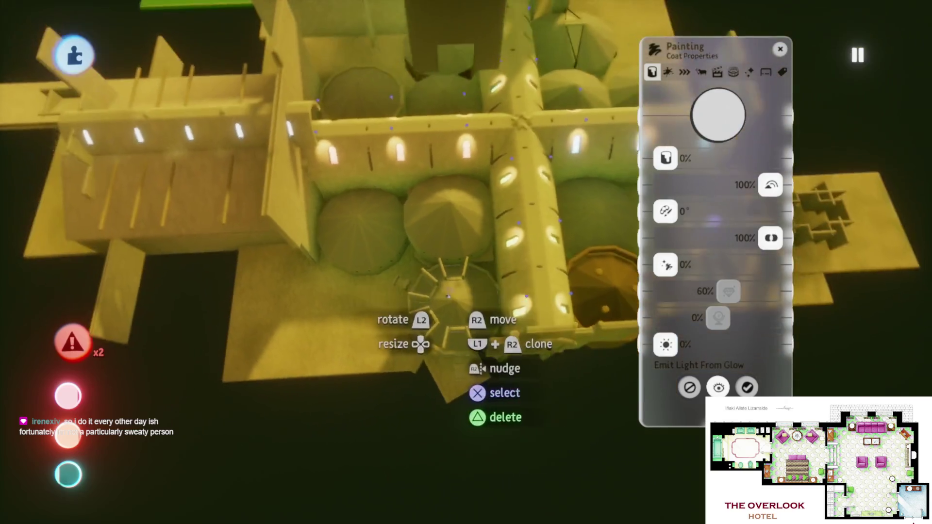
scroll(460, 222, up, 5)
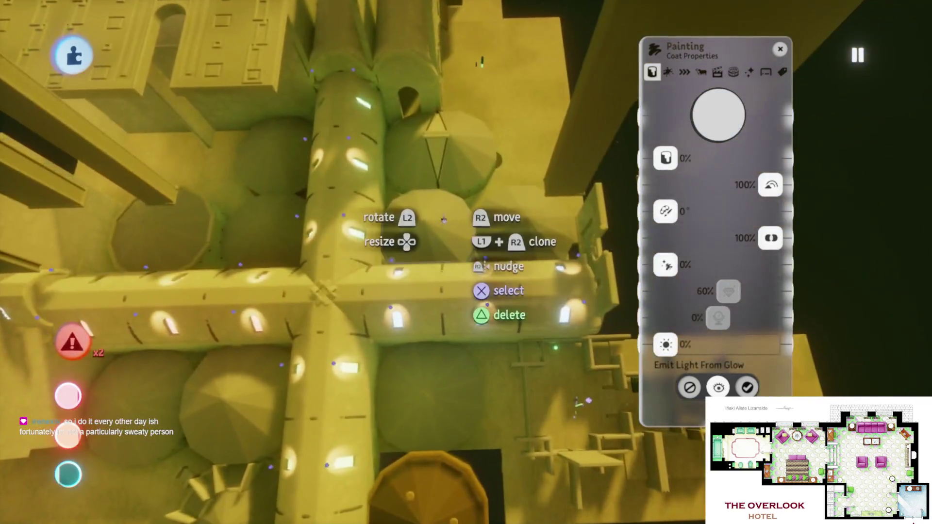
scroll(443, 219, left, 5)
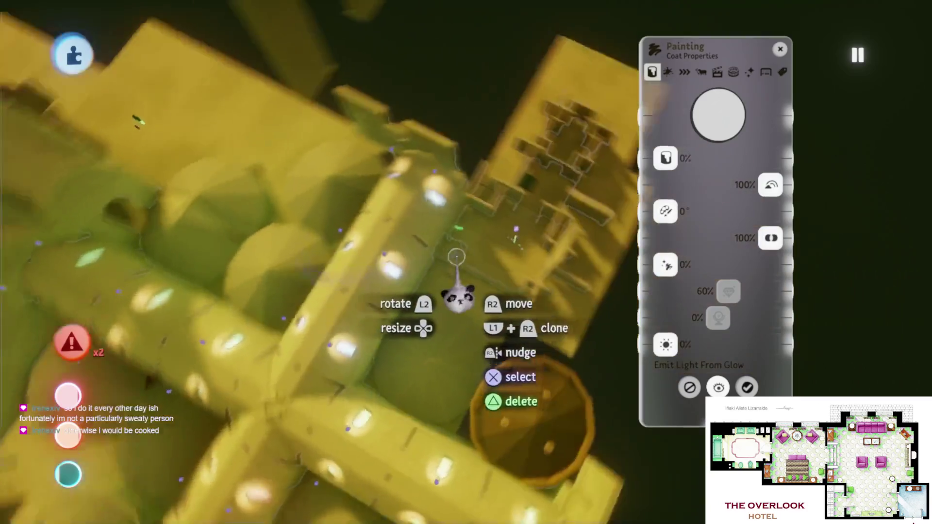
scroll(451, 224, down, 5)
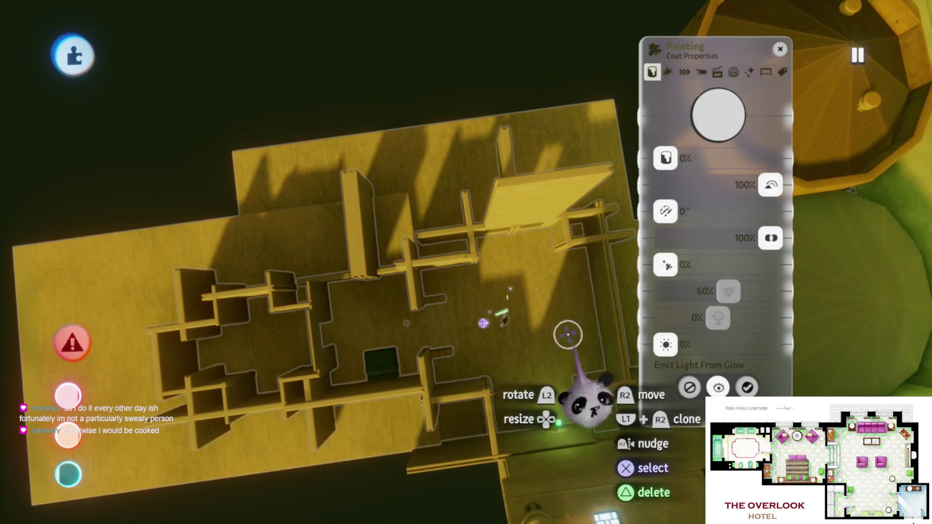
scroll(457, 239, up, 5)
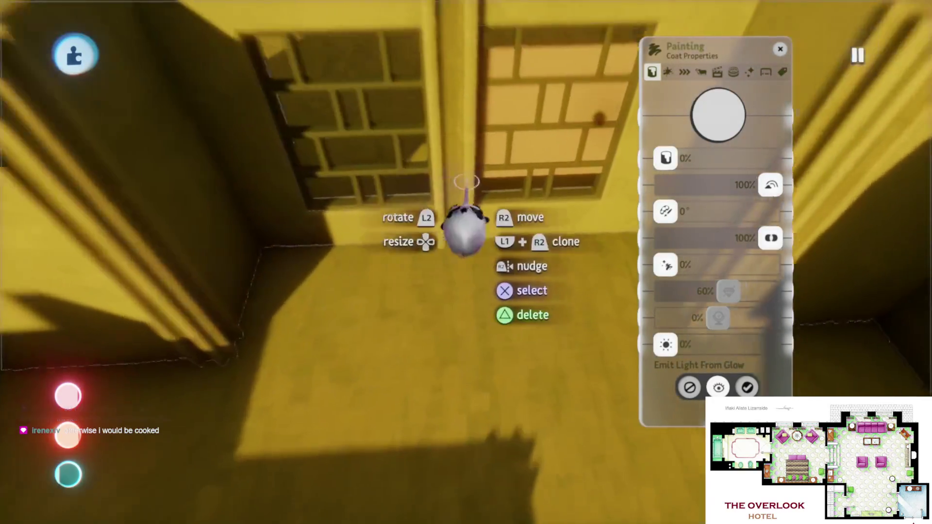
- Level the view on the window wall, then start a playtest of the scene
mouse_move(466, 220)
mouse_down()
mouse_move(443, 197)
mouse_move(453, 332)
mouse_move(481, 408)
mouse_up()
drag(482, 354, 478, 350)
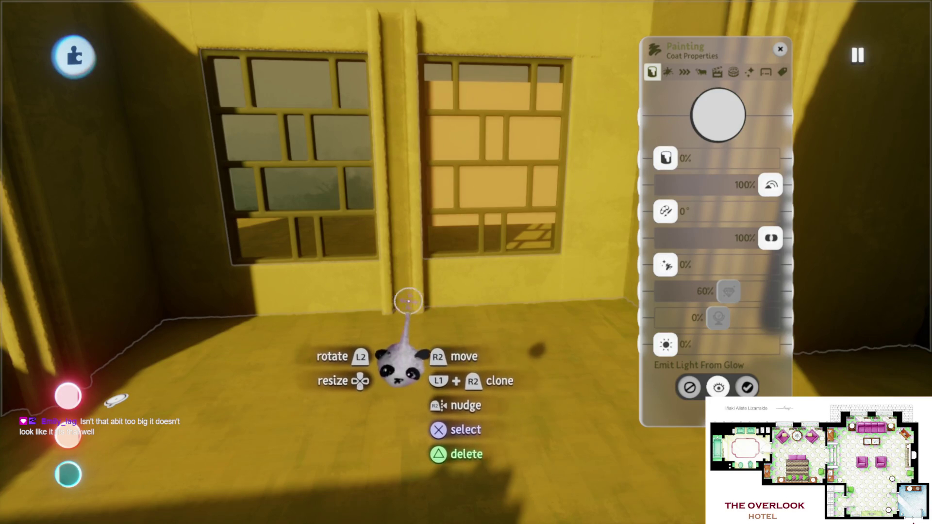
key(Escape)
key(Return)
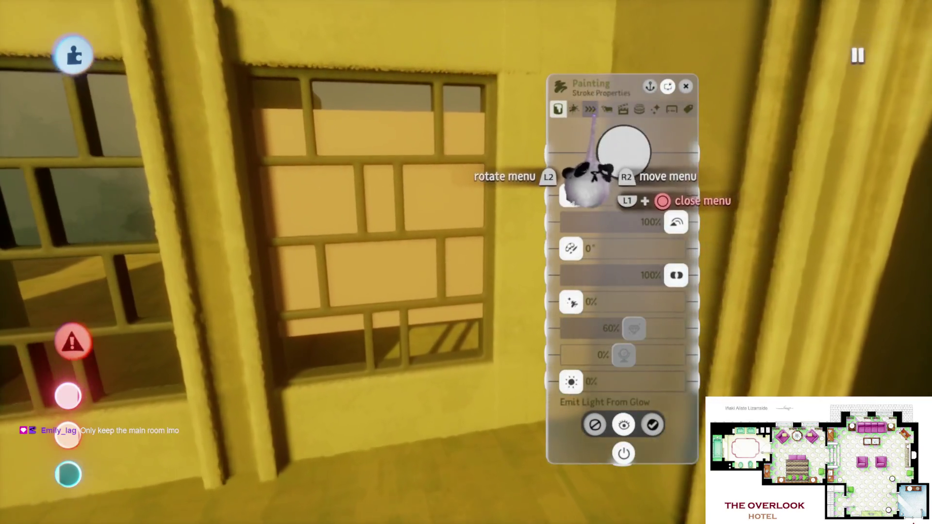
- Set the pane paint's fleck Stretch to 133% and exit paint mode
click(573, 109)
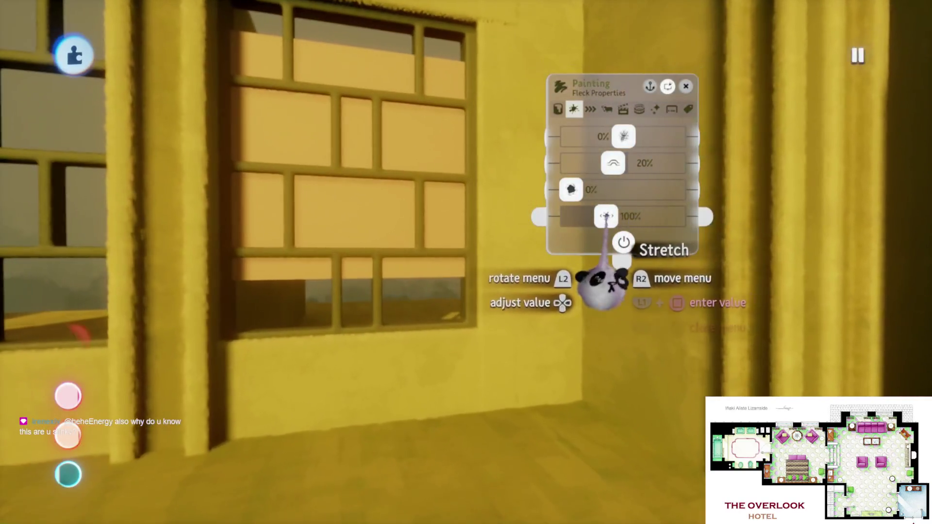
drag(605, 216, 619, 216)
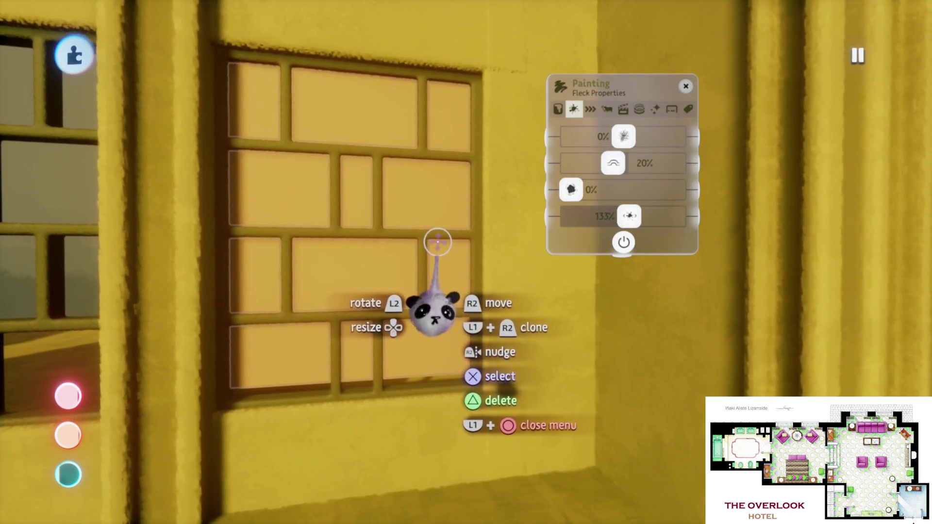
key(Escape)
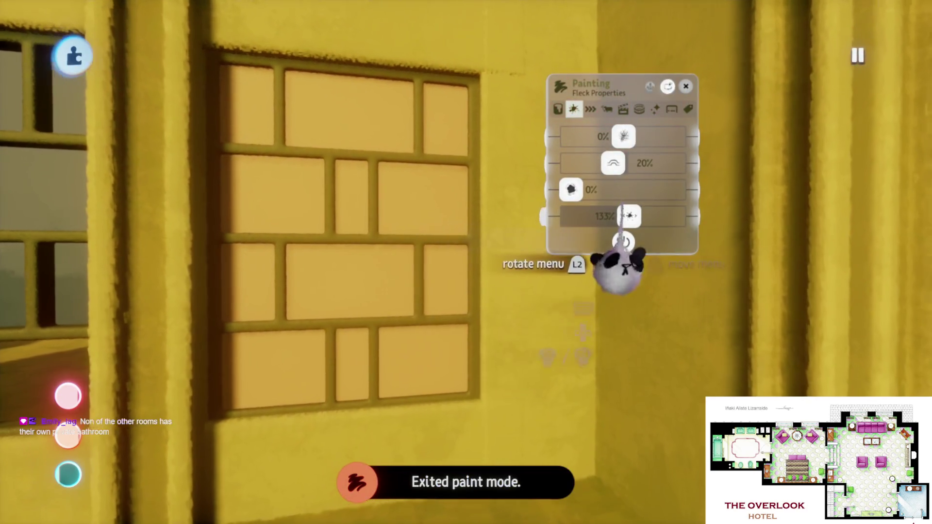
key(Escape)
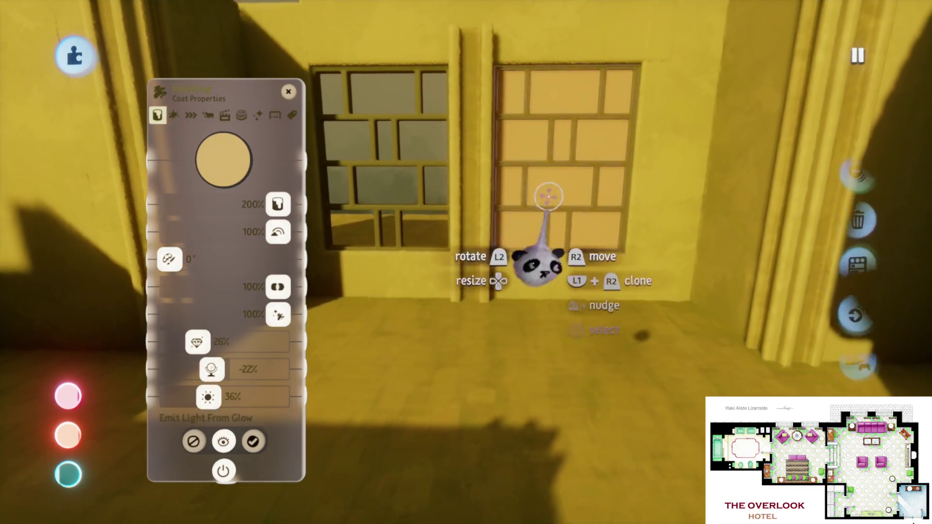
- Scroll down to adjust the view of the sandy-paned right window
scroll(487, 340, down, 5)
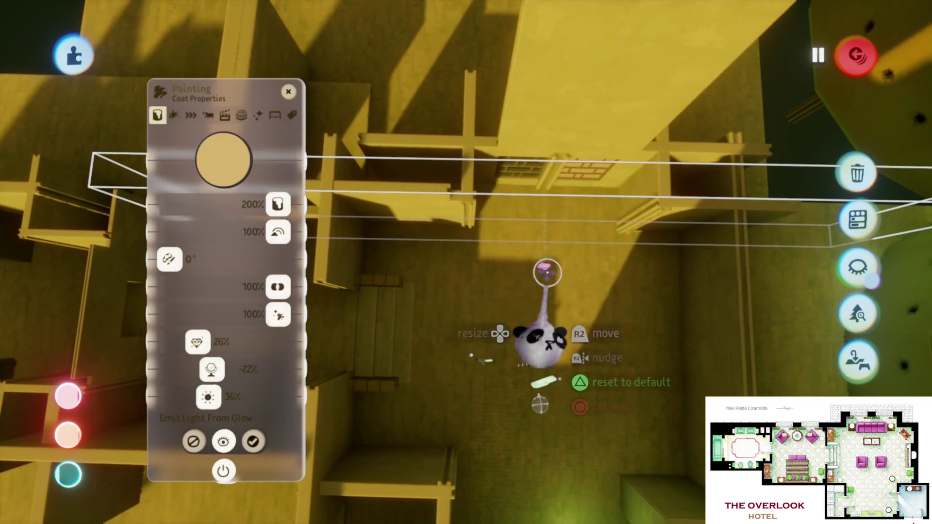
- Open another pane's paint settings and raise its glow to about 29%
scroll(547, 274, up, 2)
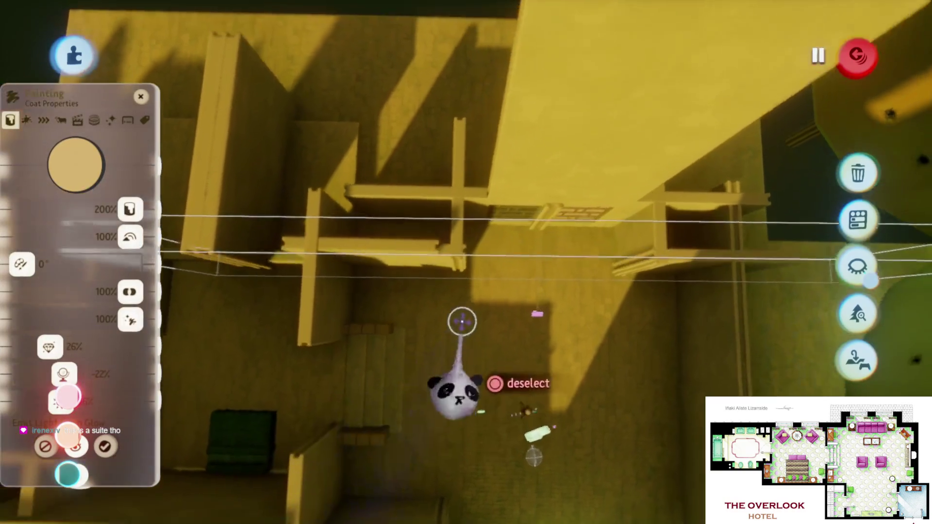
scroll(462, 322, up, 2)
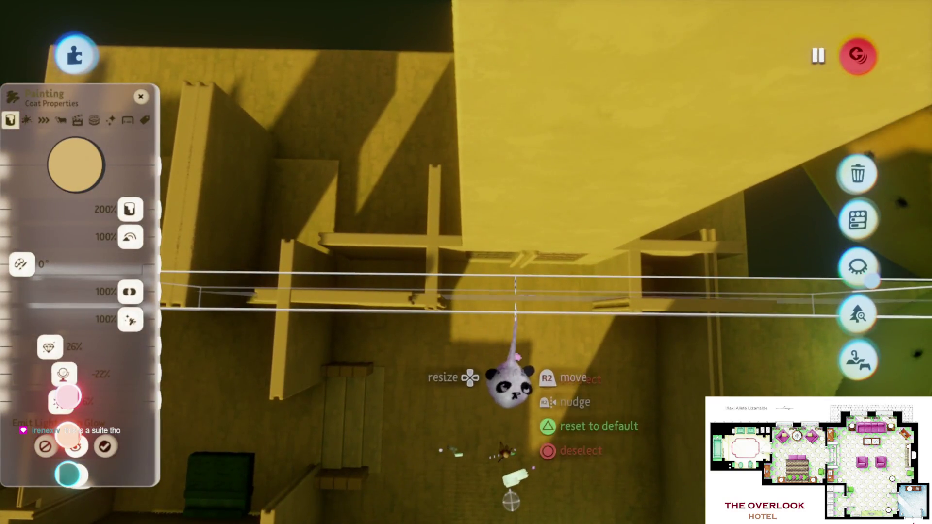
scroll(510, 383, up, 3)
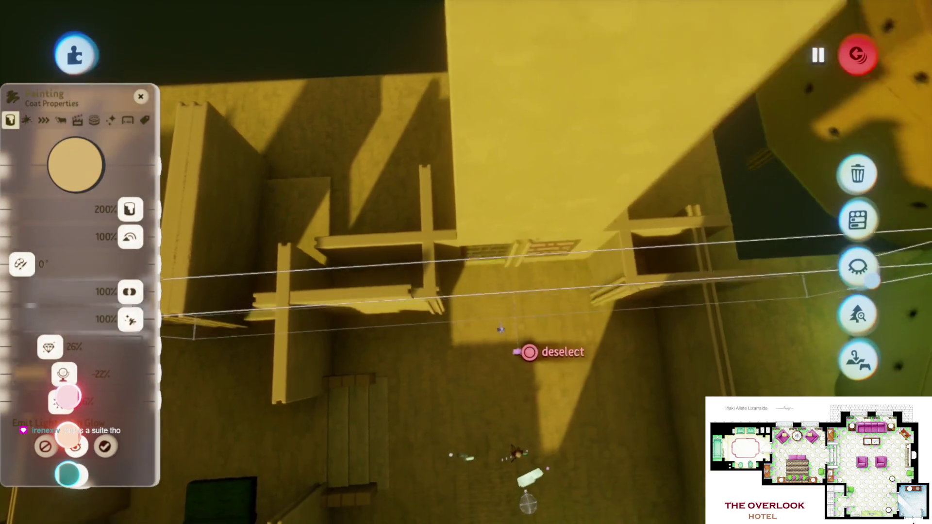
scroll(424, 311, up, 3)
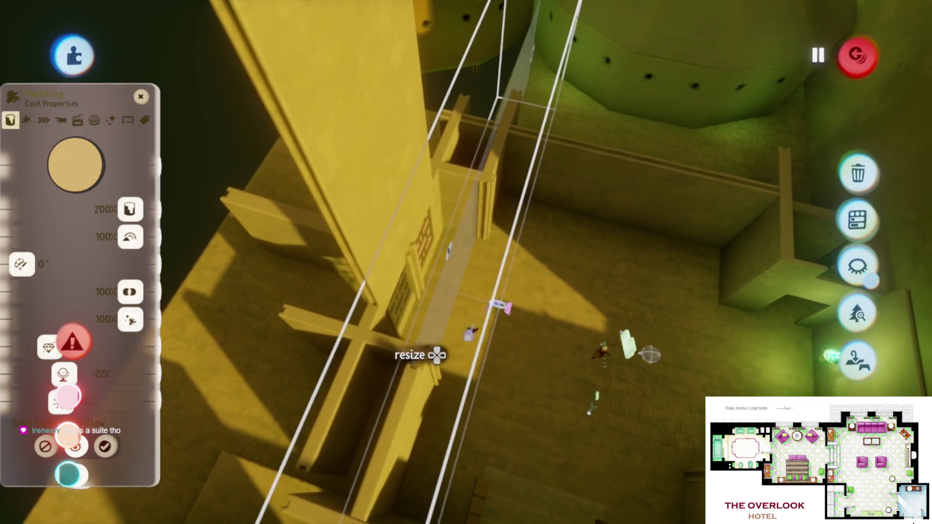
scroll(439, 364, up, 3)
scroll(440, 320, up, 5)
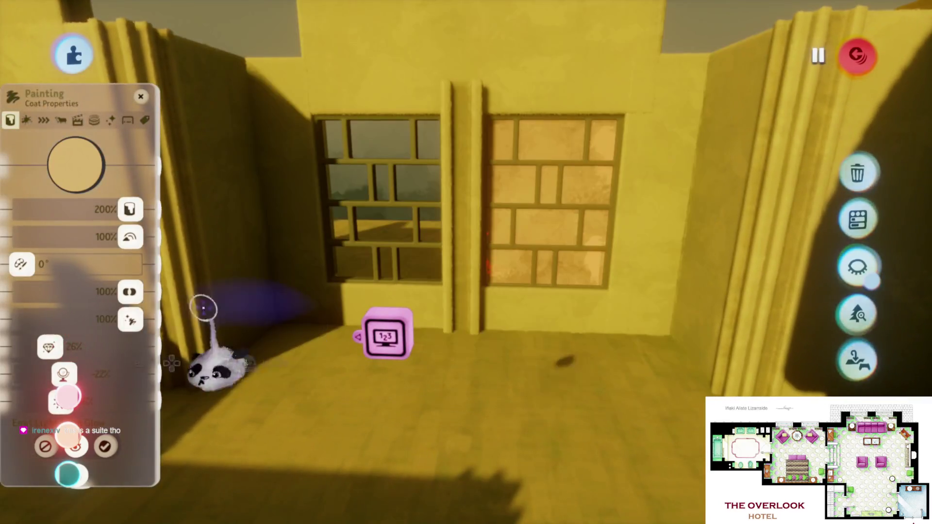
mouse_move(204, 308)
mouse_down()
mouse_move(166, 354)
mouse_move(289, 355)
mouse_up()
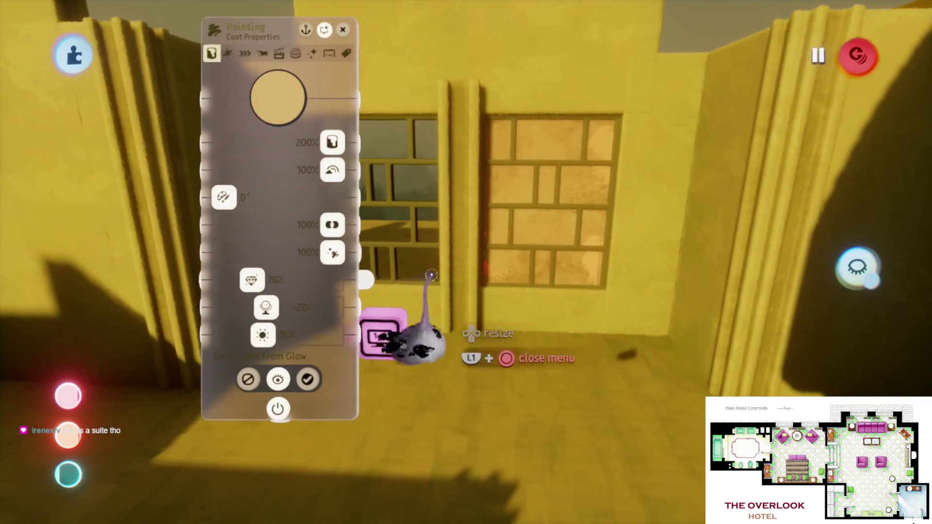
click(209, 335)
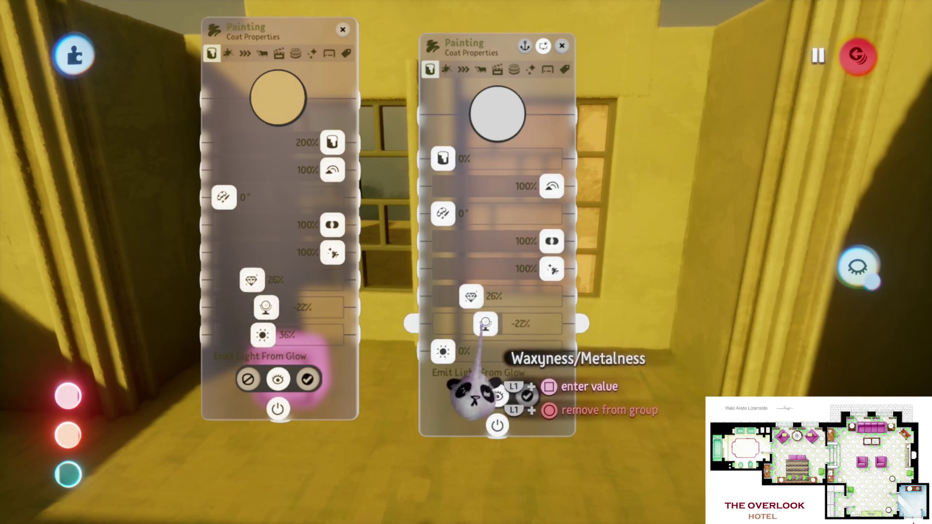
drag(443, 353, 483, 359)
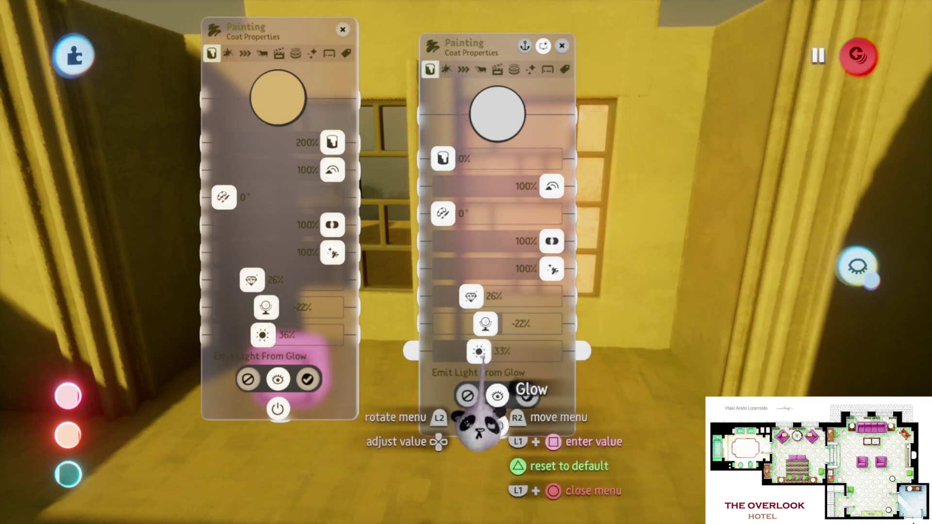
key(Escape)
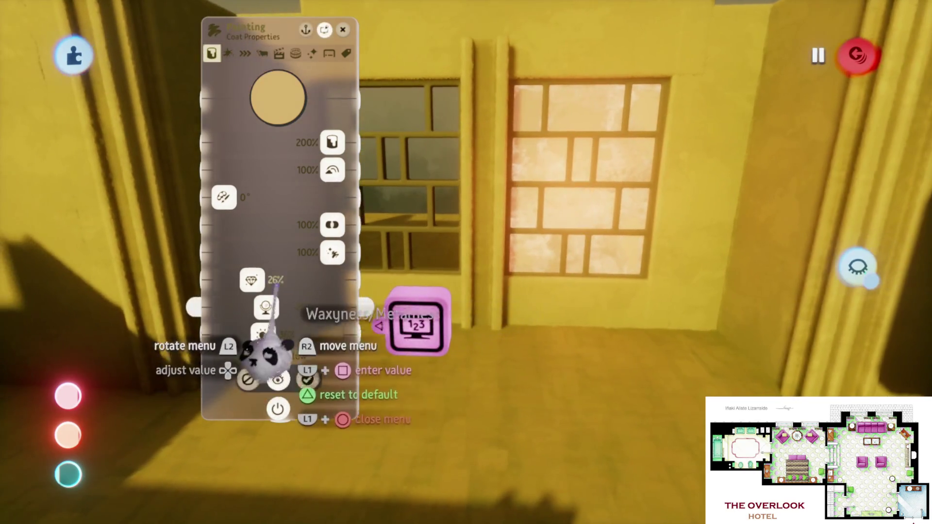
key(Escape)
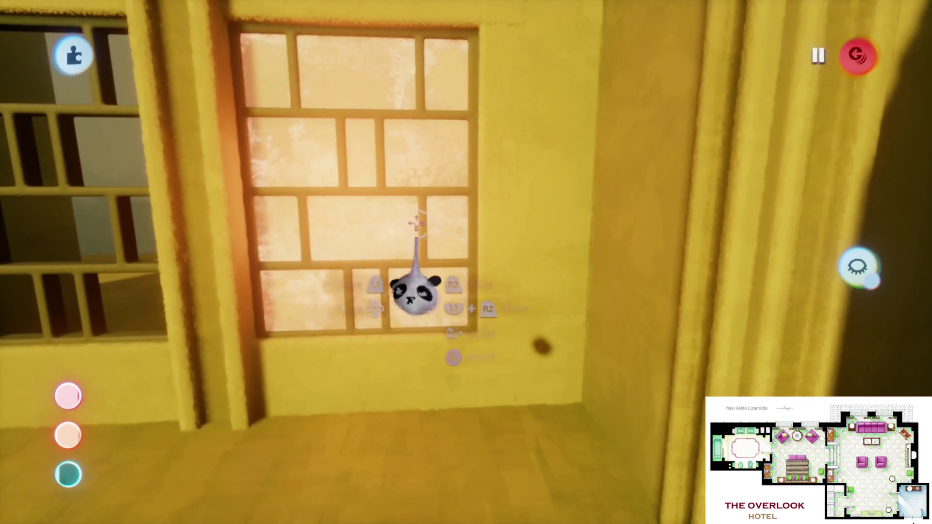
- Check the window pane's paint settings, then grab and move the pane
click(410, 311)
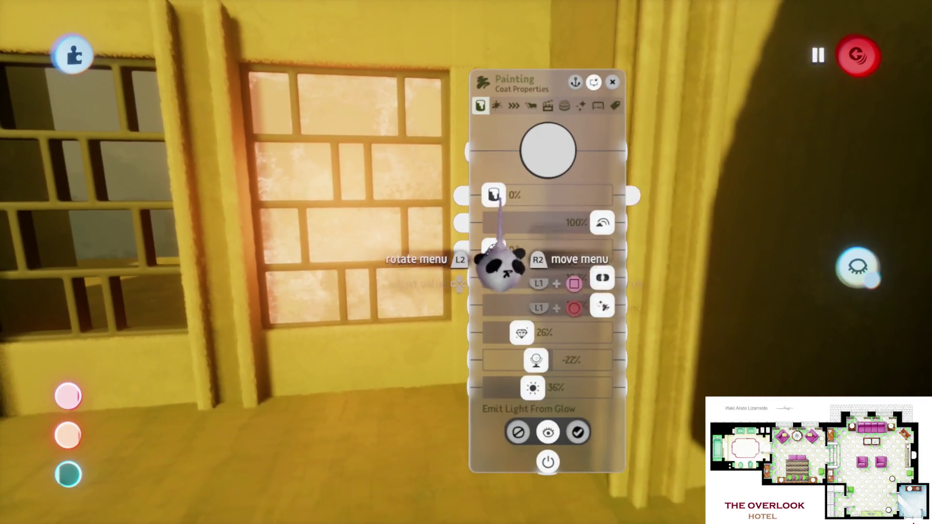
drag(602, 194, 742, 296)
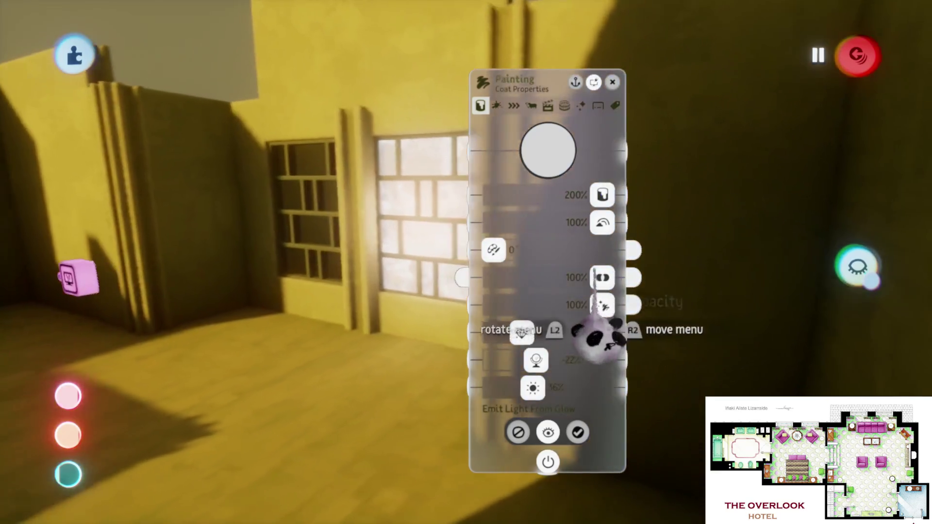
key(Escape)
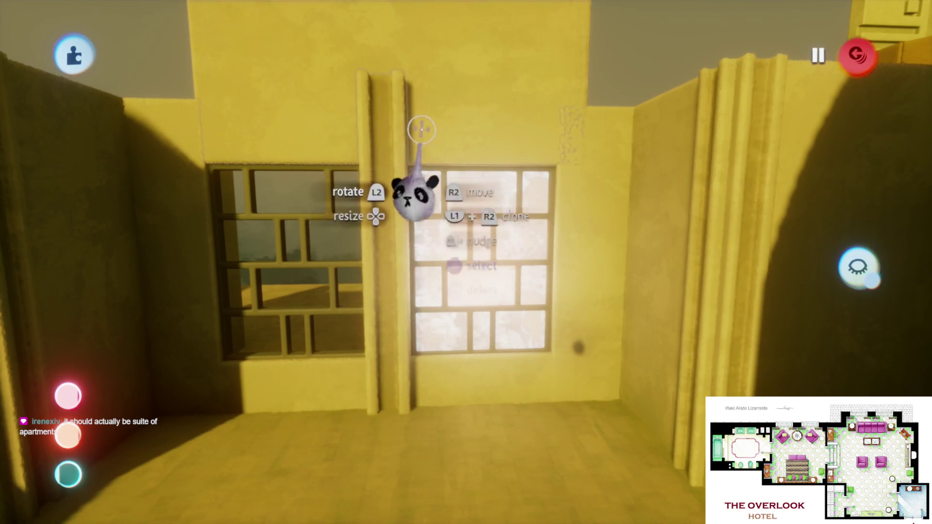
drag(459, 340, 484, 349)
mouse_move(476, 299)
mouse_down()
mouse_move(476, 314)
mouse_move(491, 299)
mouse_move(477, 292)
mouse_up()
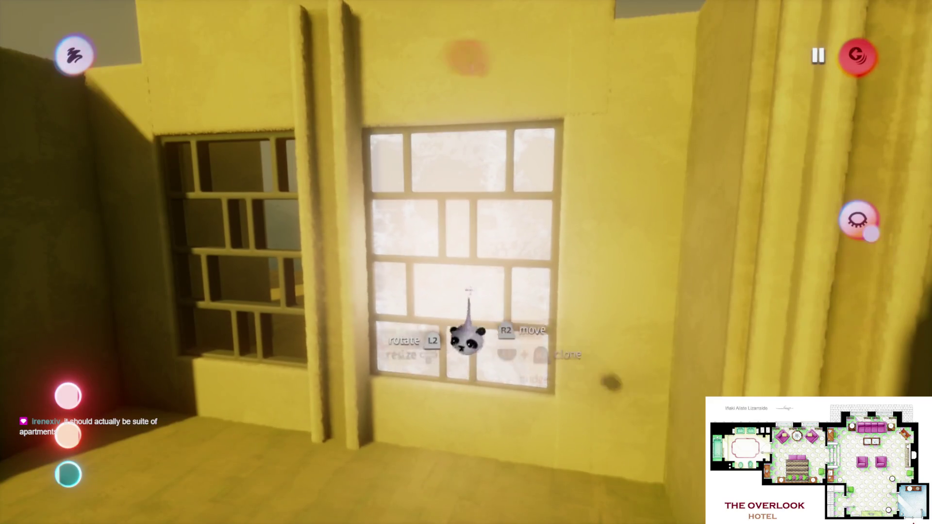
- Lower the pane's glow from 36% to 27% and view both windows
click(467, 342)
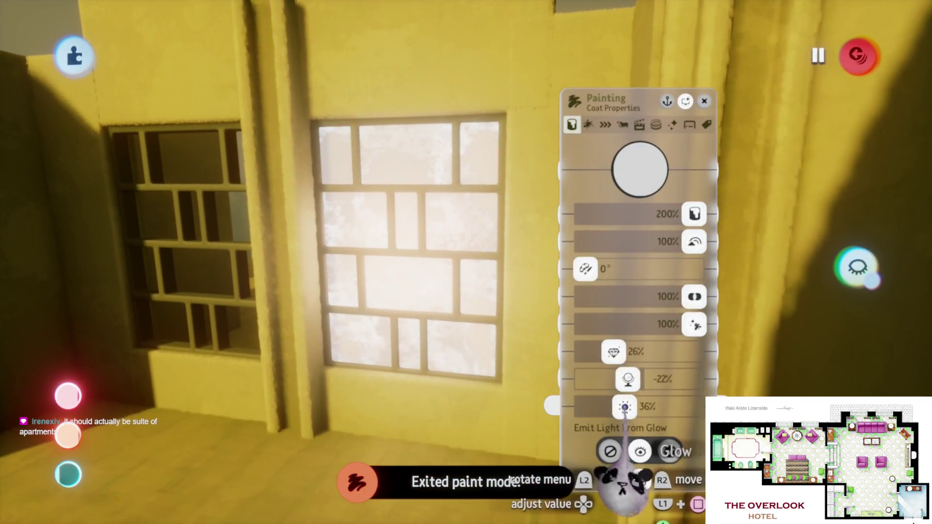
drag(624, 407, 614, 407)
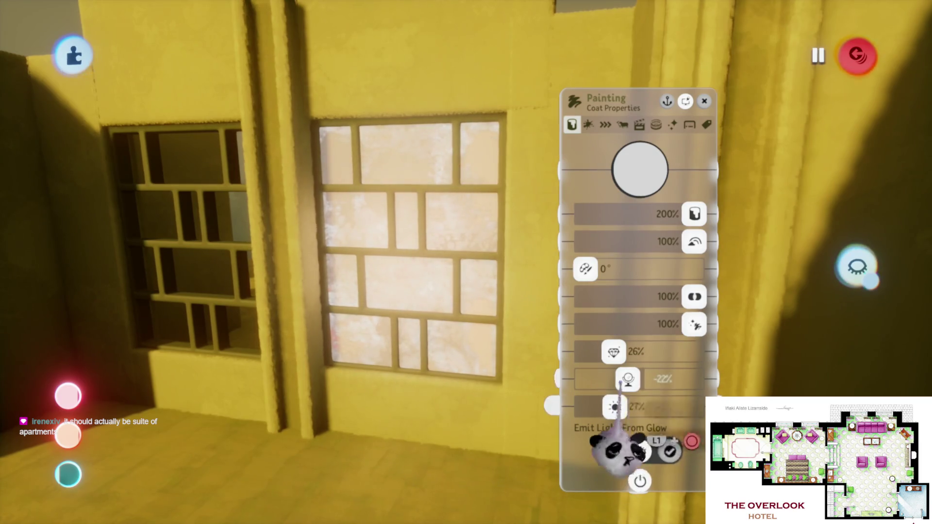
key(Escape)
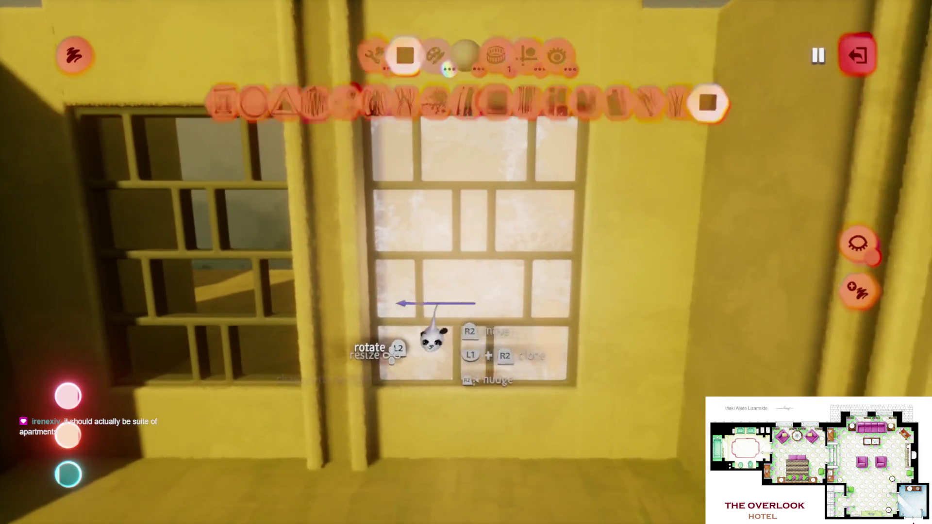
mouse_move(434, 340)
mouse_down()
mouse_move(418, 330)
mouse_move(426, 364)
mouse_move(412, 327)
mouse_move(423, 330)
mouse_move(416, 308)
mouse_move(447, 245)
mouse_move(427, 249)
mouse_move(429, 291)
mouse_move(420, 259)
mouse_up()
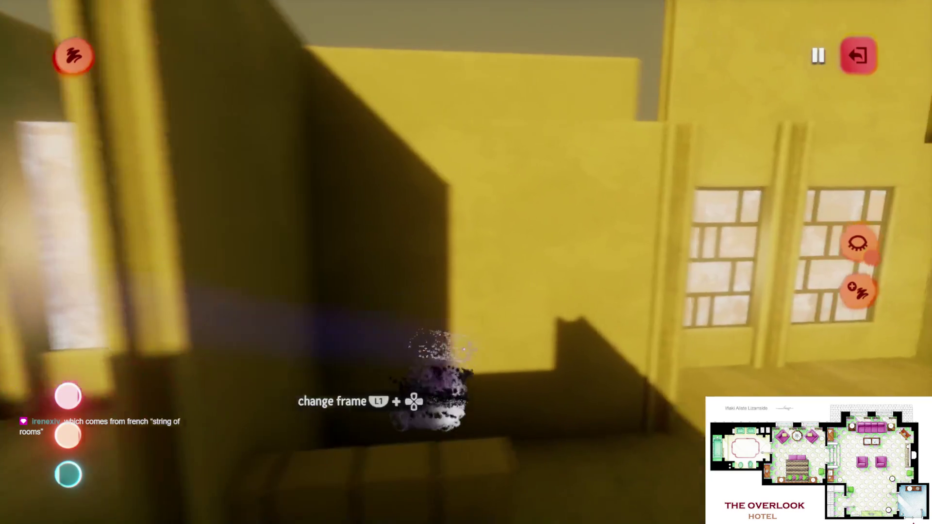
- Leave paint and sculpt modes and turn the view back to the tall window wall
key(Escape)
key(Escape)
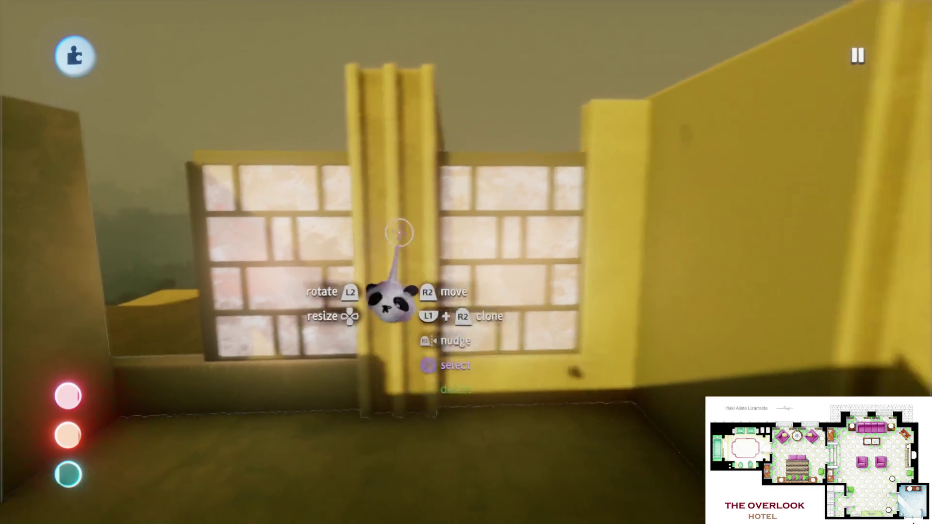
key(Escape)
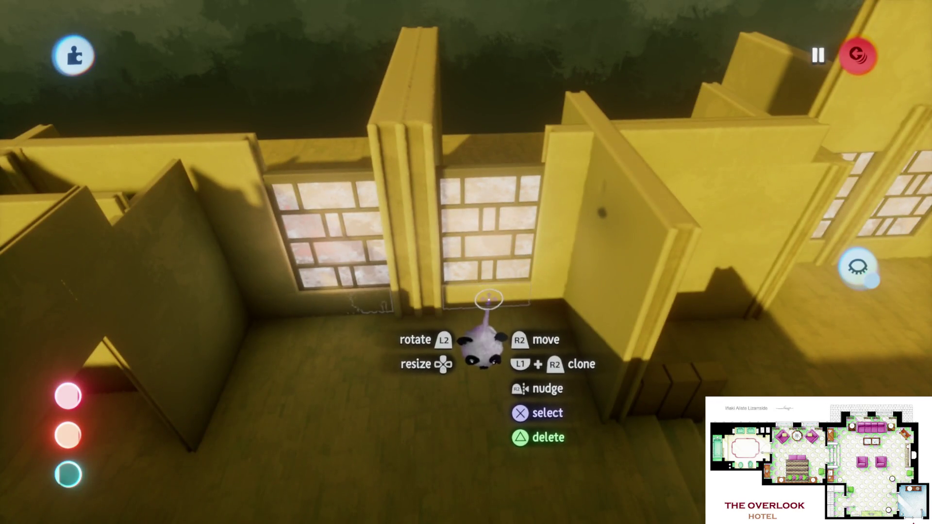
mouse_move(467, 183)
mouse_down()
mouse_move(482, 66)
mouse_move(441, 218)
mouse_move(437, 322)
mouse_move(402, 360)
mouse_up()
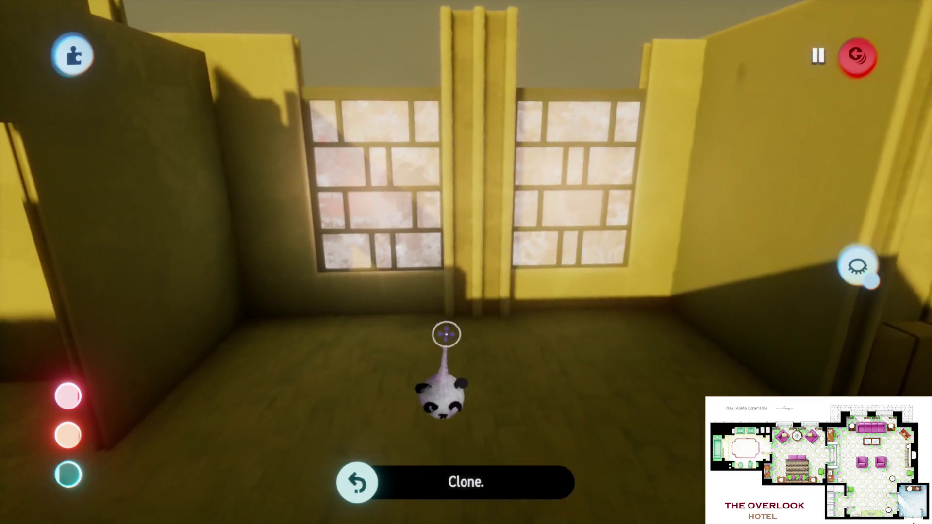
mouse_move(412, 320)
mouse_down()
mouse_move(394, 78)
mouse_move(426, 270)
mouse_up()
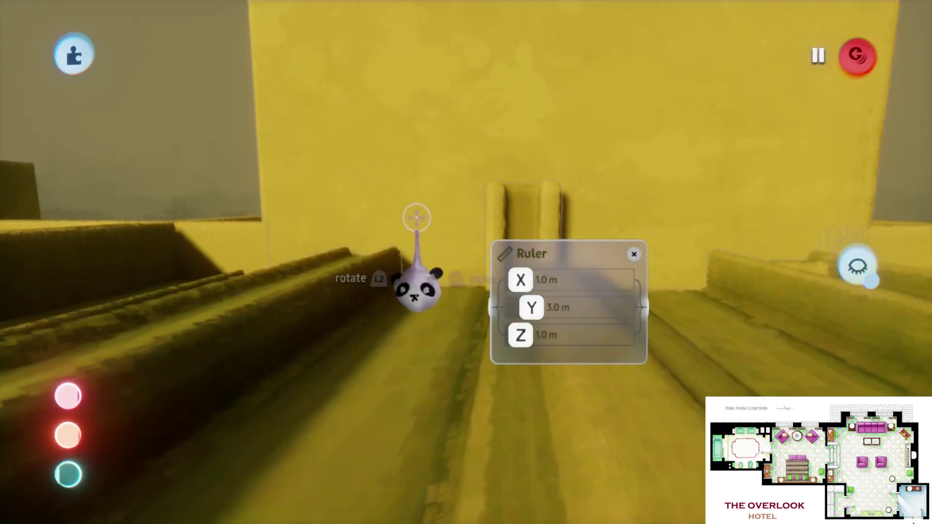
- Exit sculpt mode beside the dark room's glowing barred window
key(Escape)
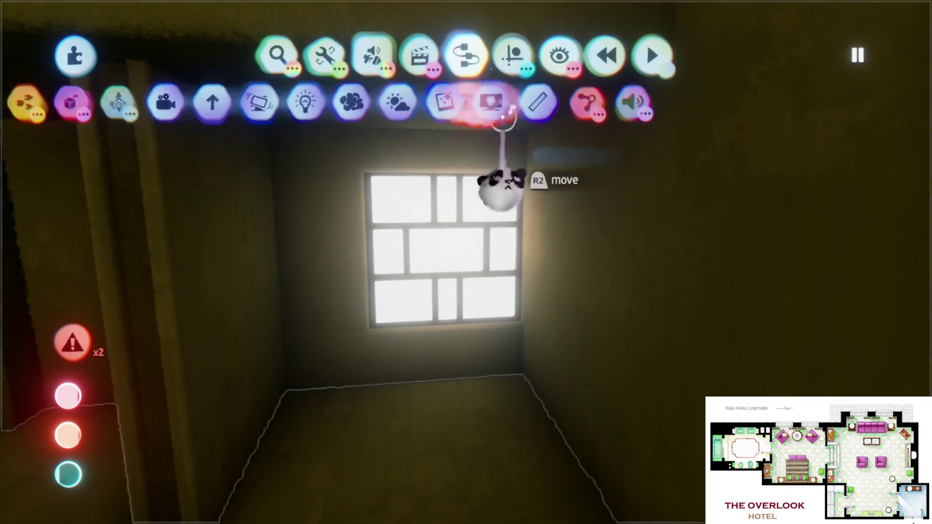
- Place a spotlight aimed at the window and narrow its beam angle to 12°
click(306, 117)
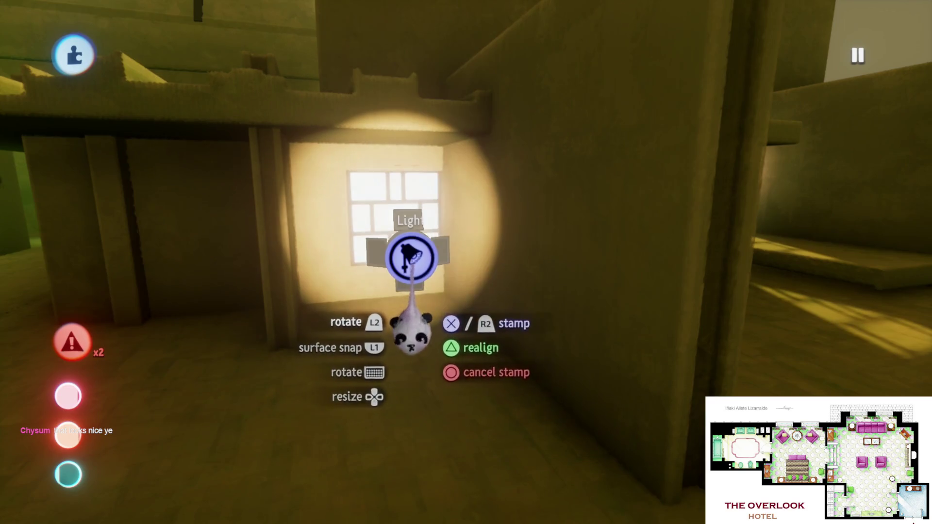
click(411, 262)
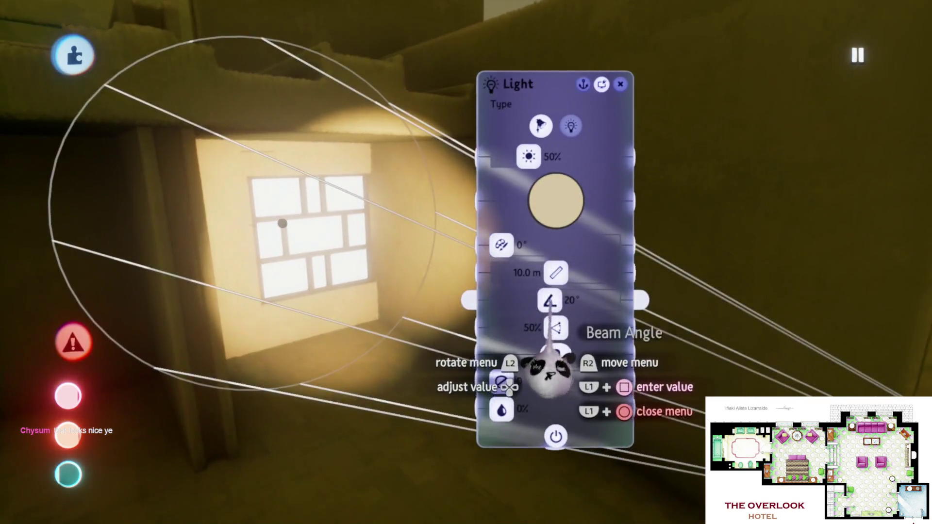
mouse_move(549, 302)
mouse_down()
mouse_move(522, 302)
mouse_move(530, 302)
mouse_up()
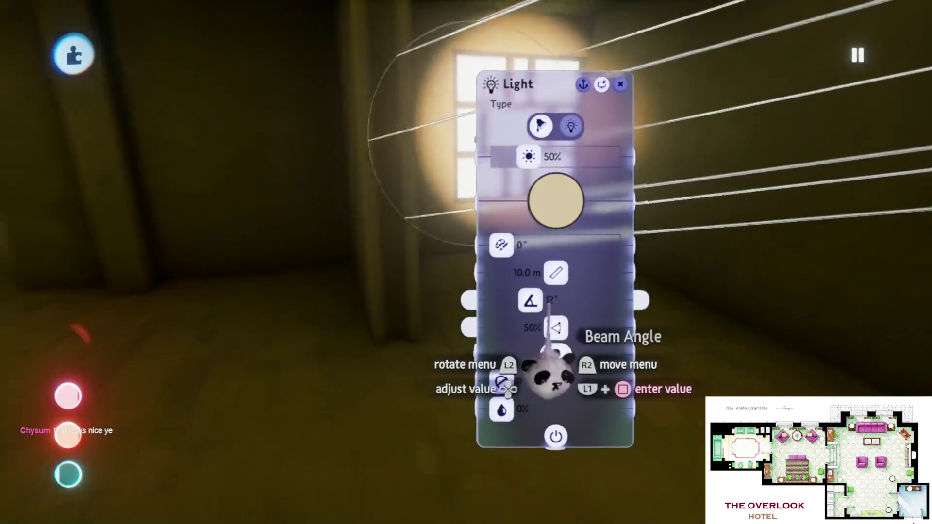
key(Escape)
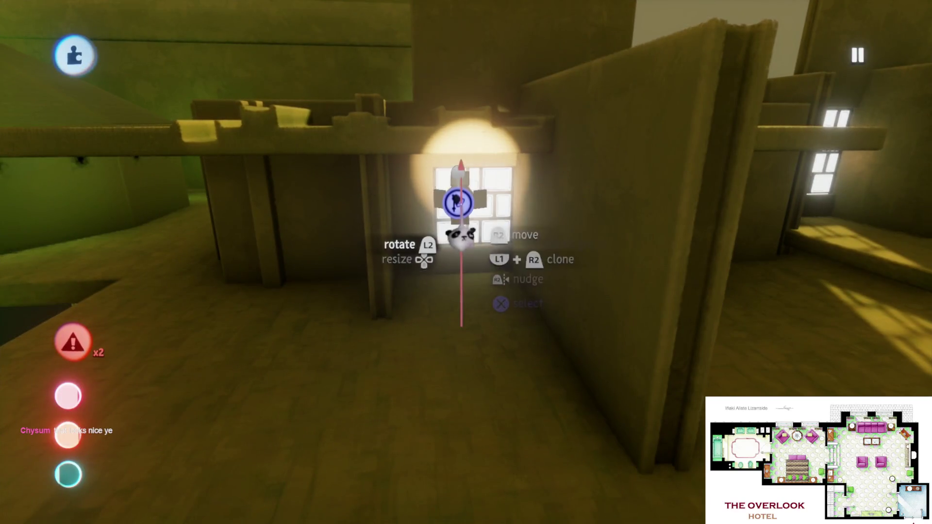
- Extend the spotlight's range to 16.7 m and view the lit window from above
key(s)
click(511, 55)
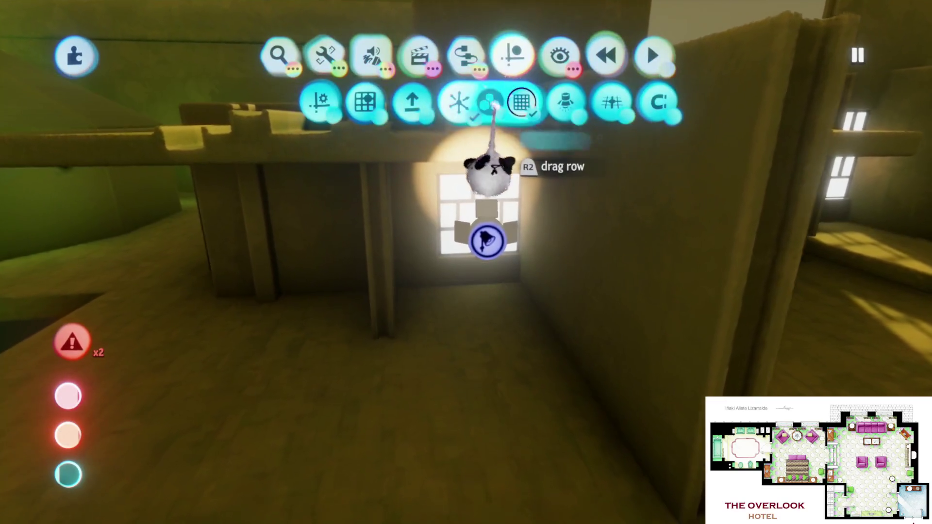
key(Escape)
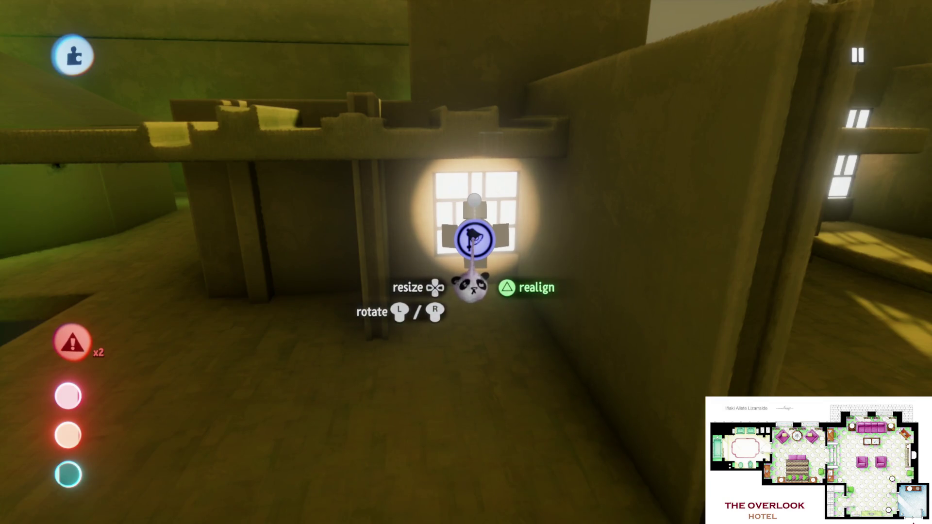
click(474, 239)
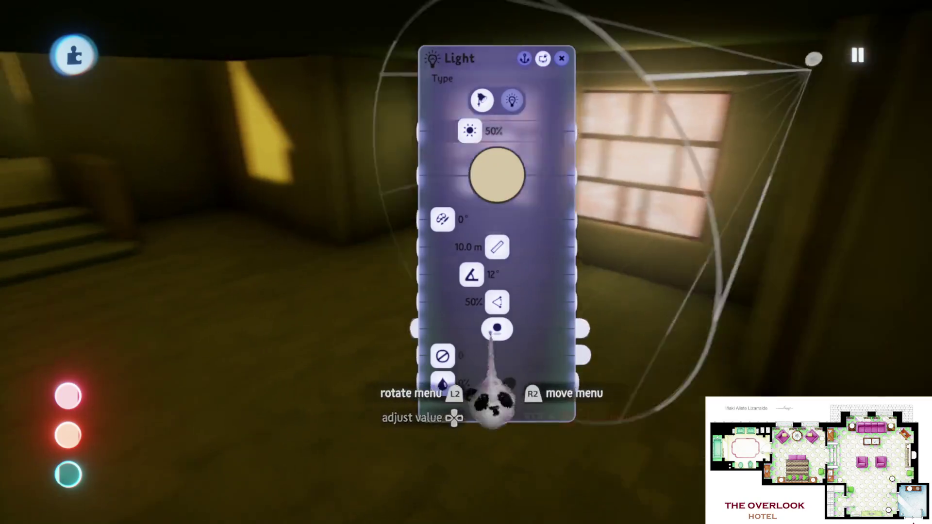
drag(499, 391, 679, 417)
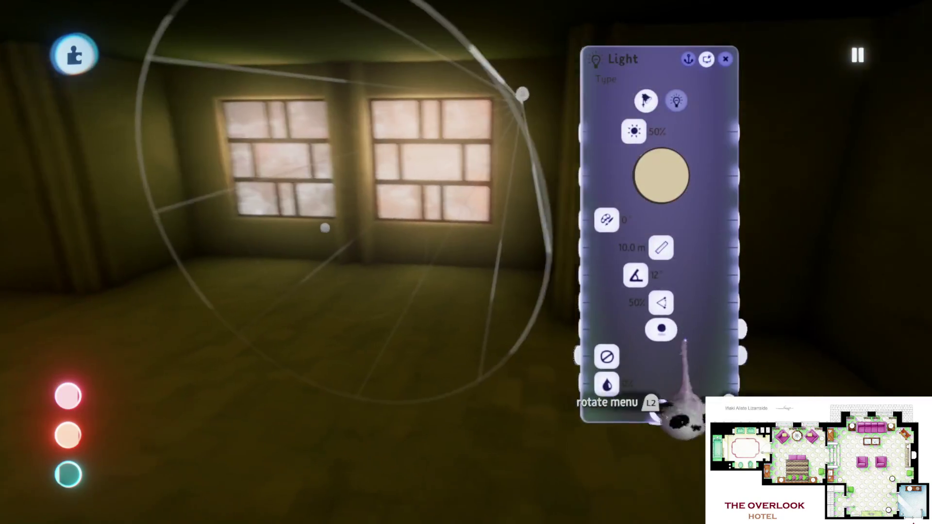
drag(663, 329, 693, 316)
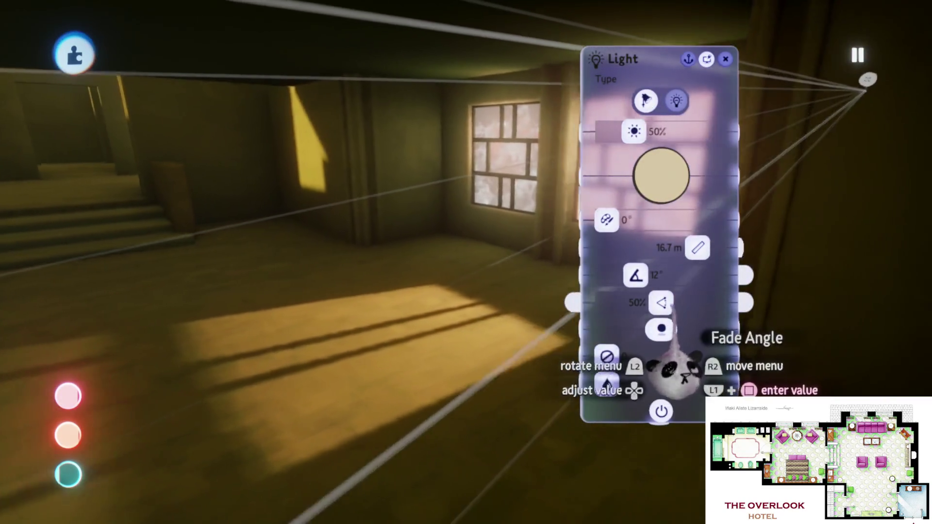
key(Escape)
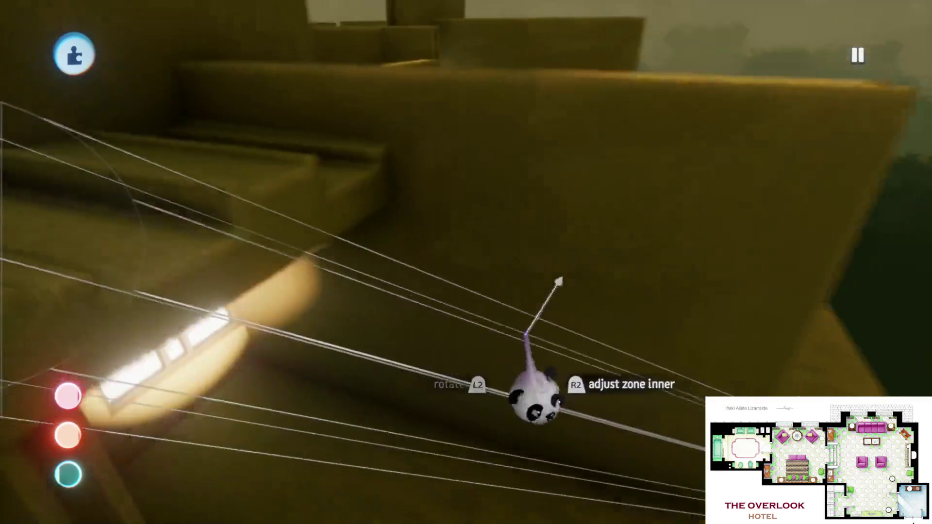
drag(484, 317, 500, 374)
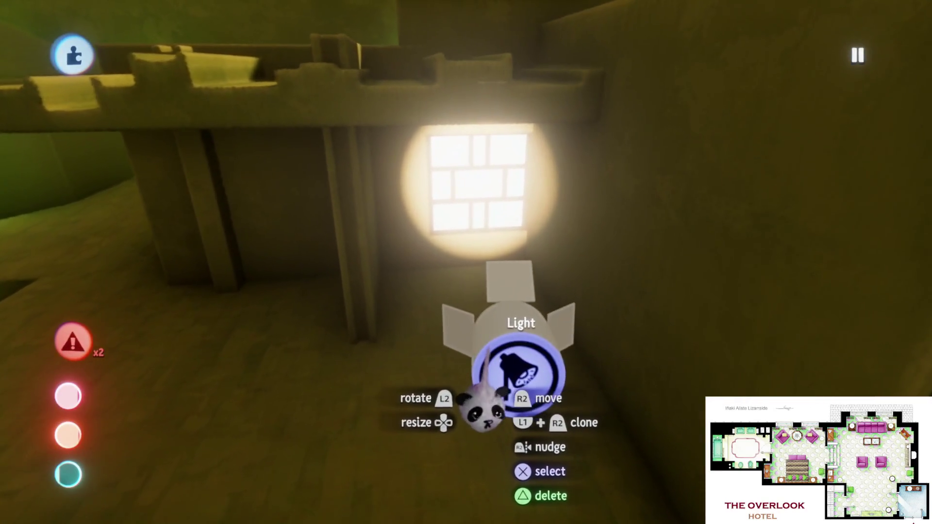
mouse_move(479, 244)
mouse_down()
mouse_move(479, 170)
mouse_move(374, 324)
mouse_up()
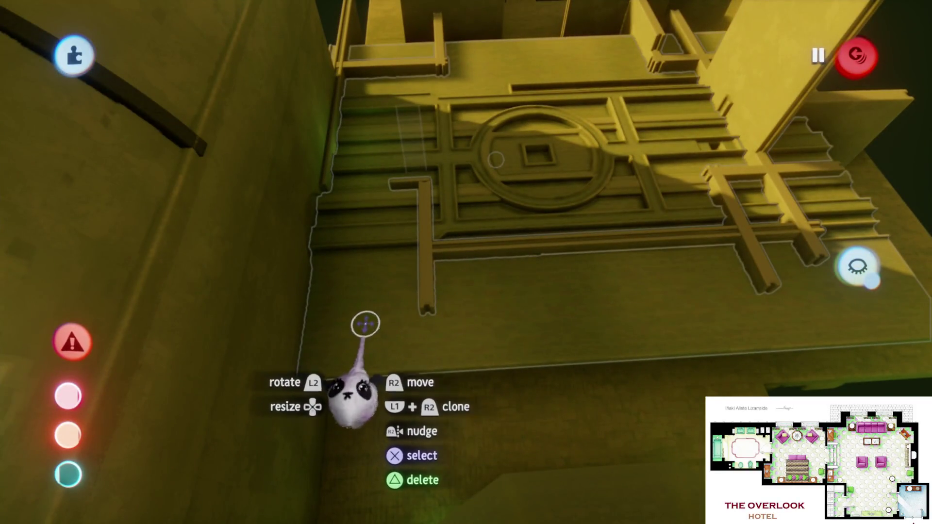
- Shift the floor piece right and carry the window piece into the room
click(364, 330)
key(Escape)
mouse_move(331, 370)
mouse_down()
mouse_move(427, 379)
mouse_move(322, 375)
mouse_move(333, 371)
mouse_move(315, 378)
mouse_move(384, 327)
mouse_up()
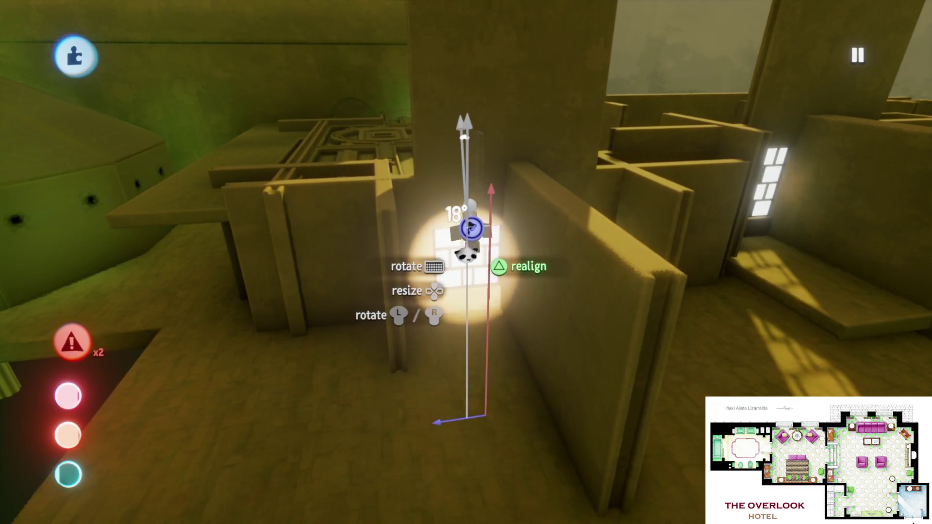
drag(461, 247, 461, 312)
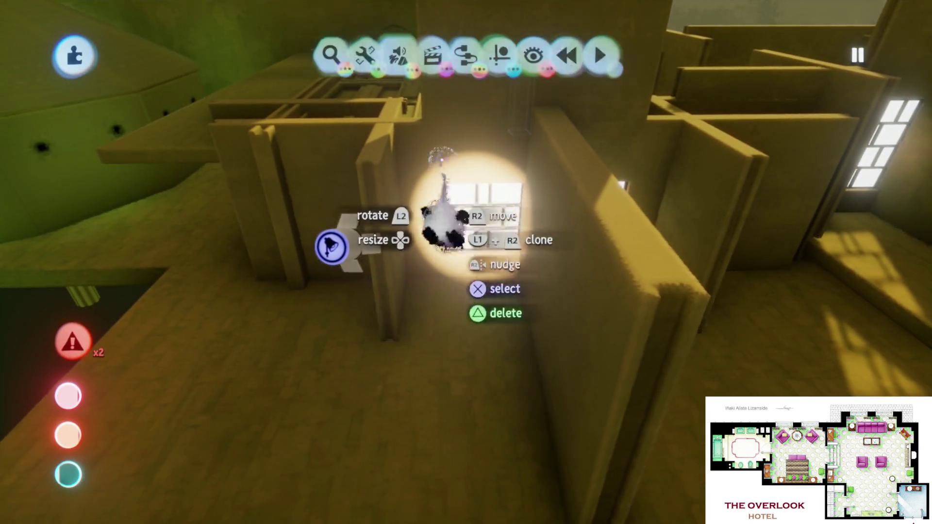
- Lift the spotlight up to the window and set its range to 20.7 m
click(507, 57)
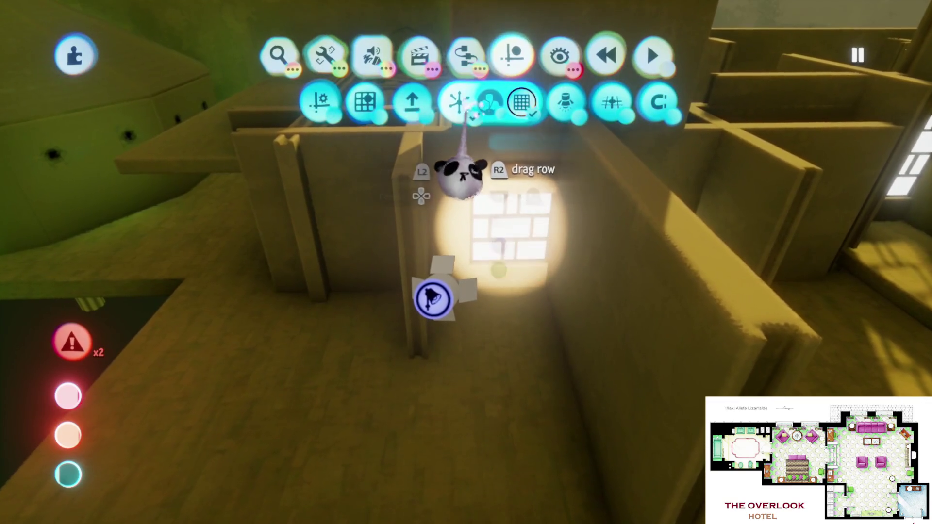
mouse_move(427, 353)
mouse_down()
mouse_move(475, 277)
mouse_move(478, 223)
mouse_move(485, 236)
mouse_move(498, 216)
mouse_move(478, 383)
mouse_up()
mouse_move(482, 345)
mouse_down()
mouse_move(474, 164)
mouse_move(459, 343)
mouse_move(457, 312)
mouse_up()
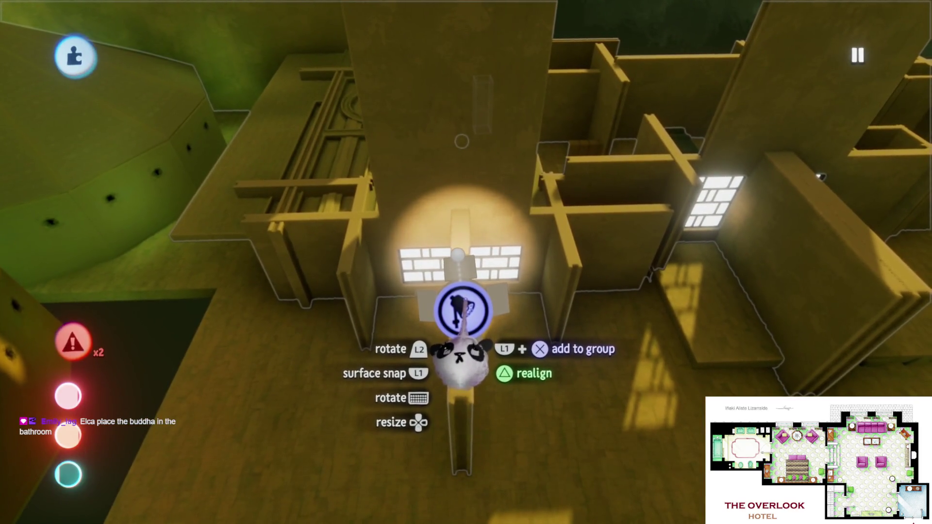
drag(461, 310, 446, 323)
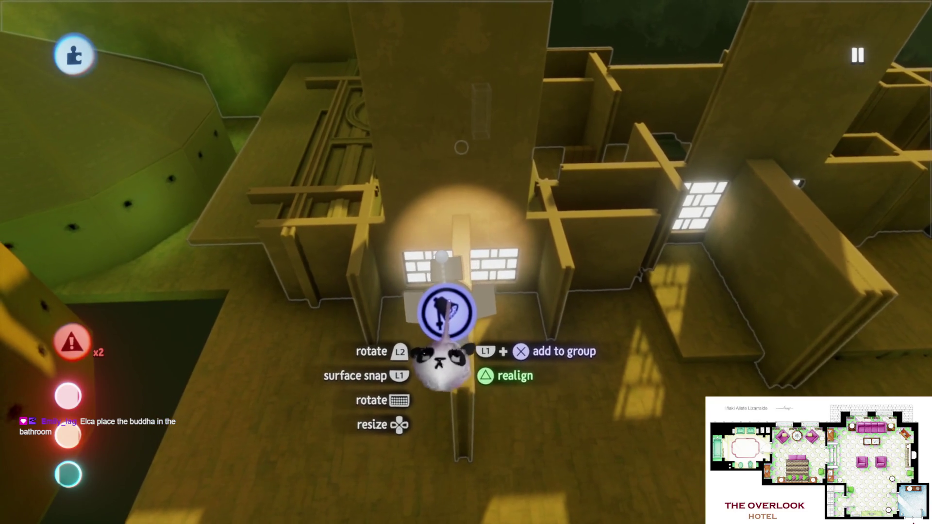
click(459, 321)
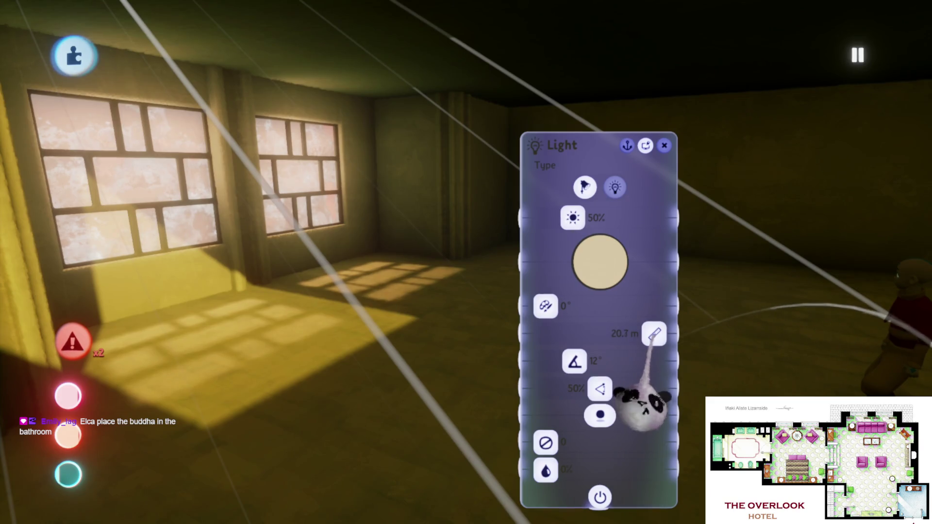
key(Escape)
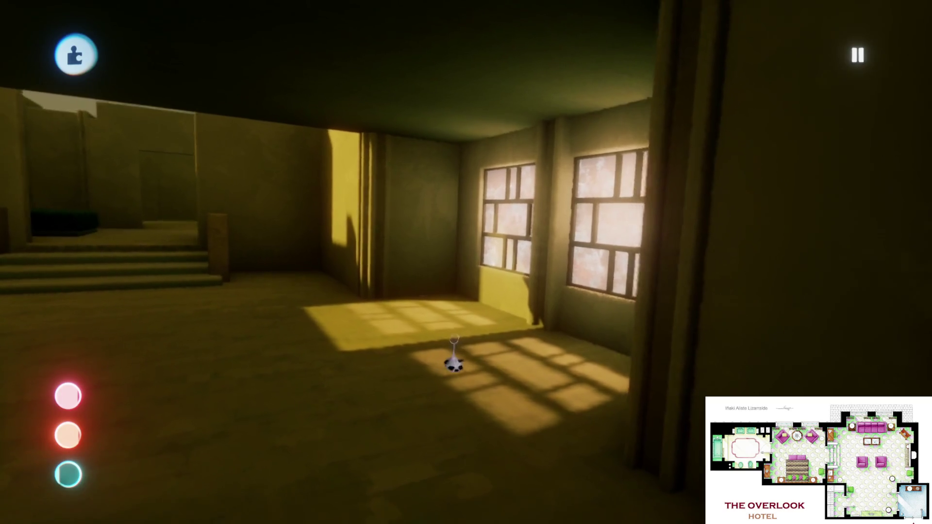
- Grab a piece near the windowed rooms and clone it
drag(455, 339, 364, 131)
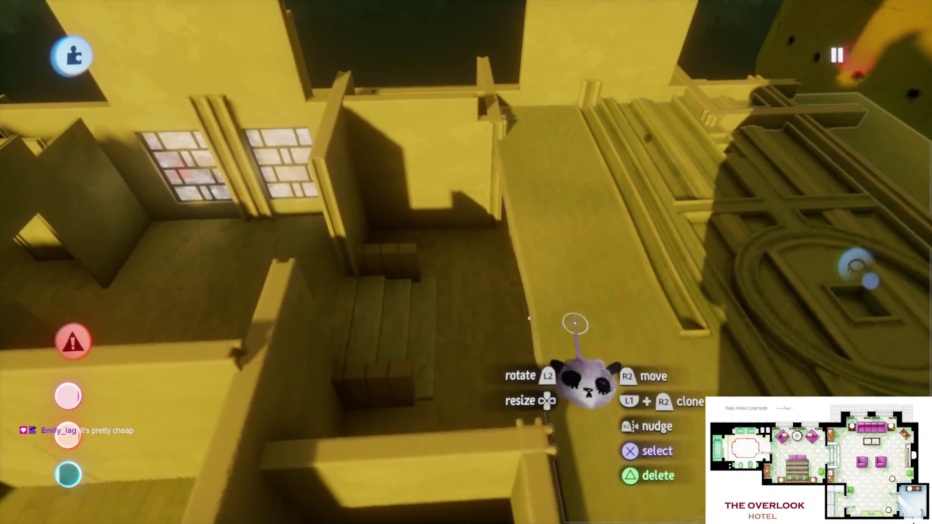
key(Escape)
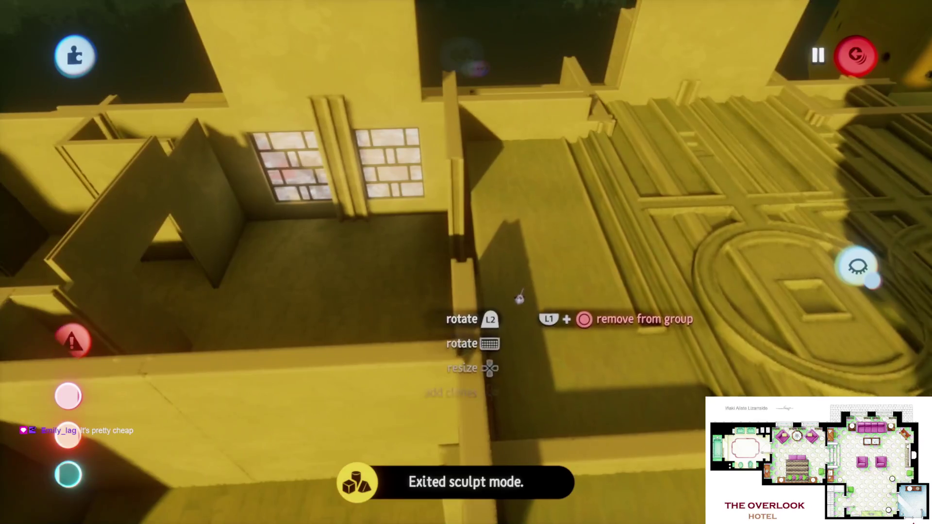
key(c)
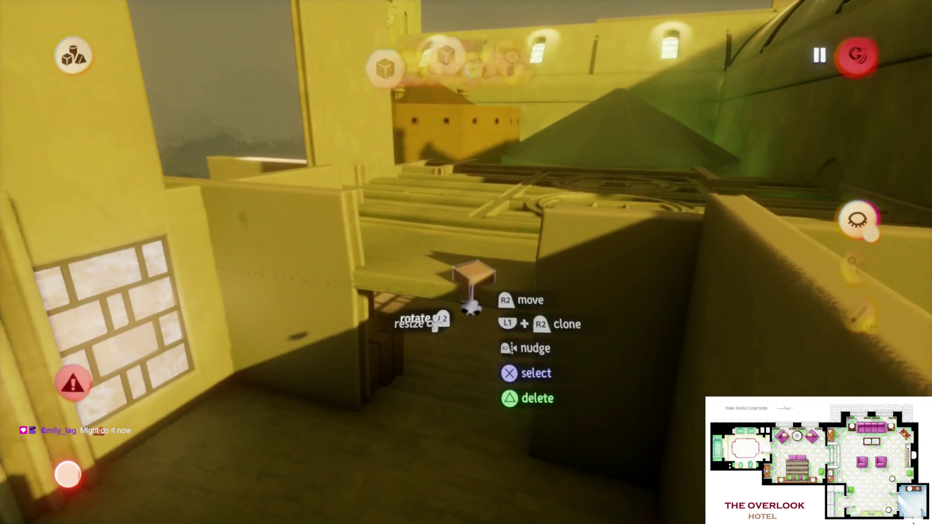
- Rotate the wall piece to 83° and leave sculpting mode
key(Escape)
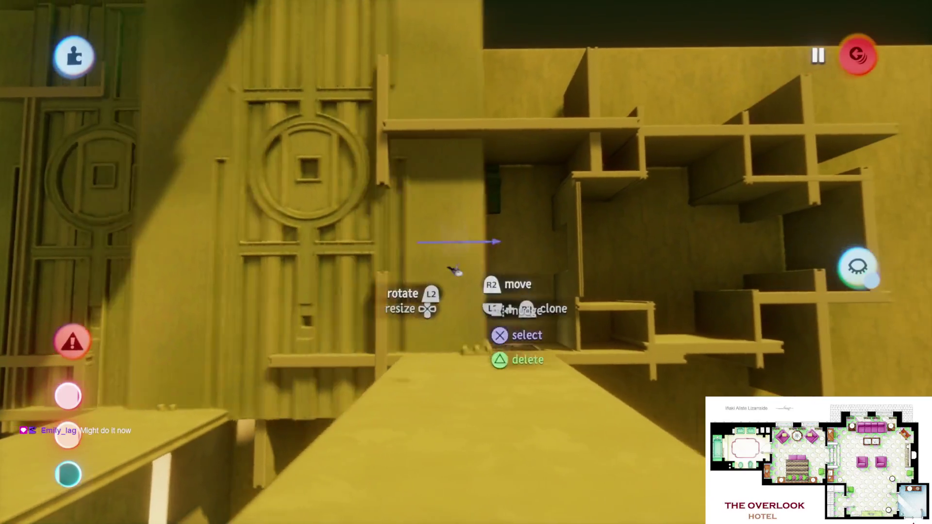
mouse_move(447, 250)
mouse_down()
mouse_move(478, 241)
mouse_move(519, 257)
mouse_move(500, 347)
mouse_move(353, 284)
mouse_up()
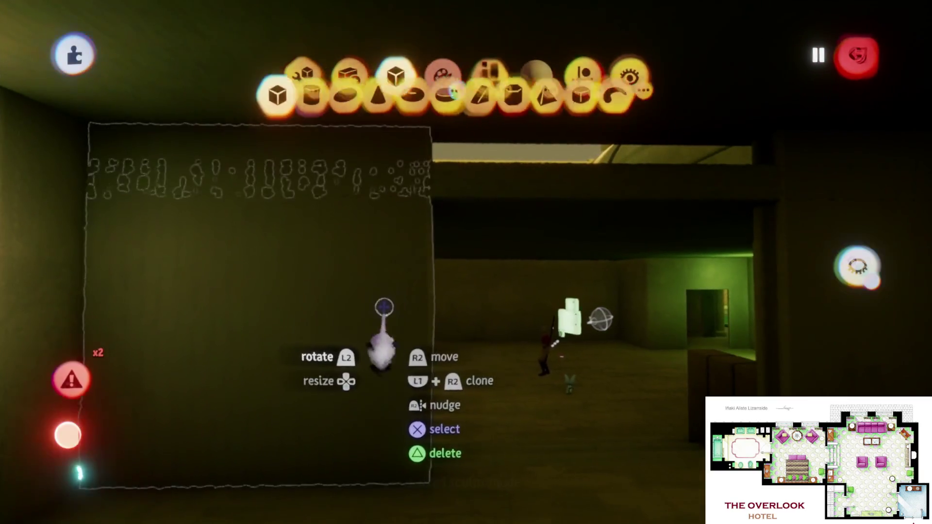
key(Escape)
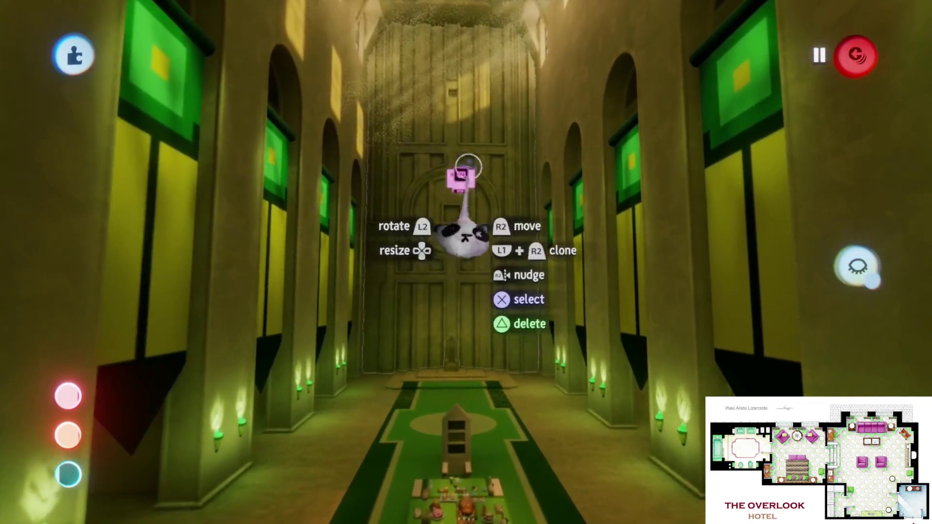
- Inspect the Number Displayer's text settings, then exit sculpt mode to the spotlit hotel windows
click(456, 237)
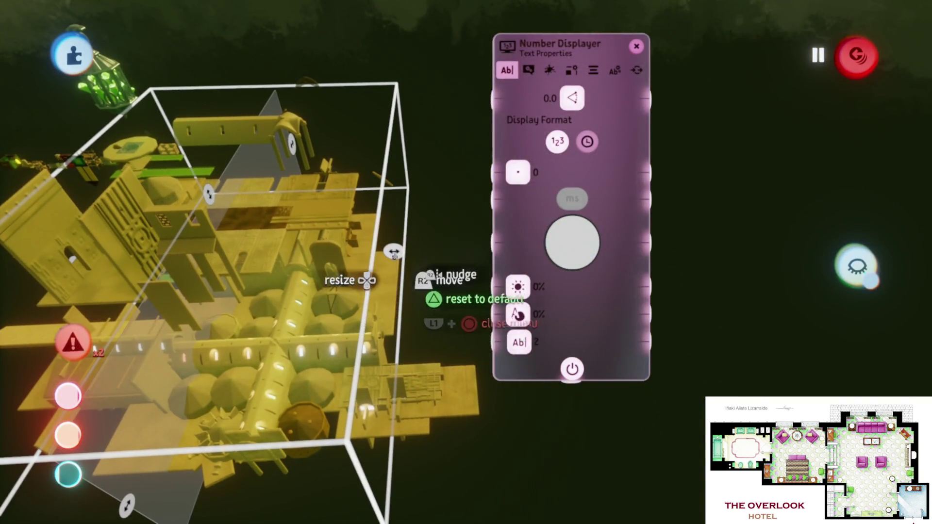
key(Escape)
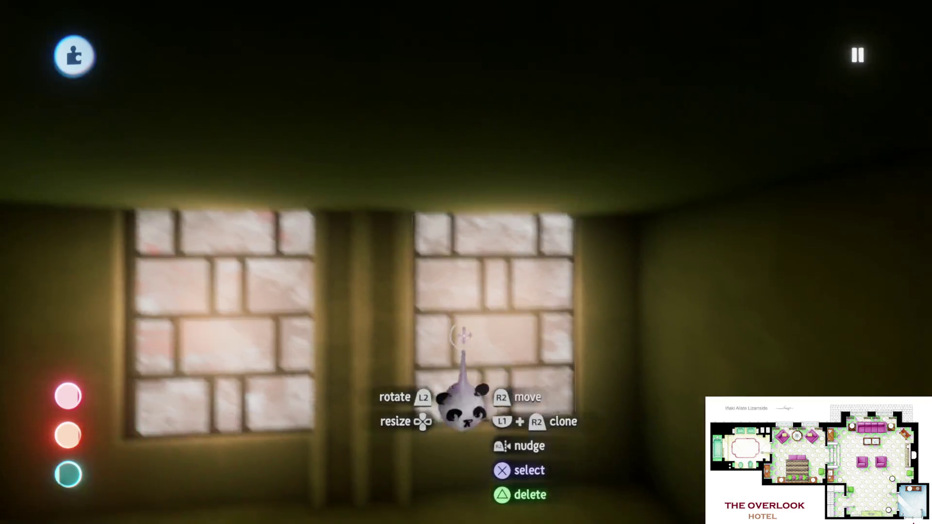
key(Escape)
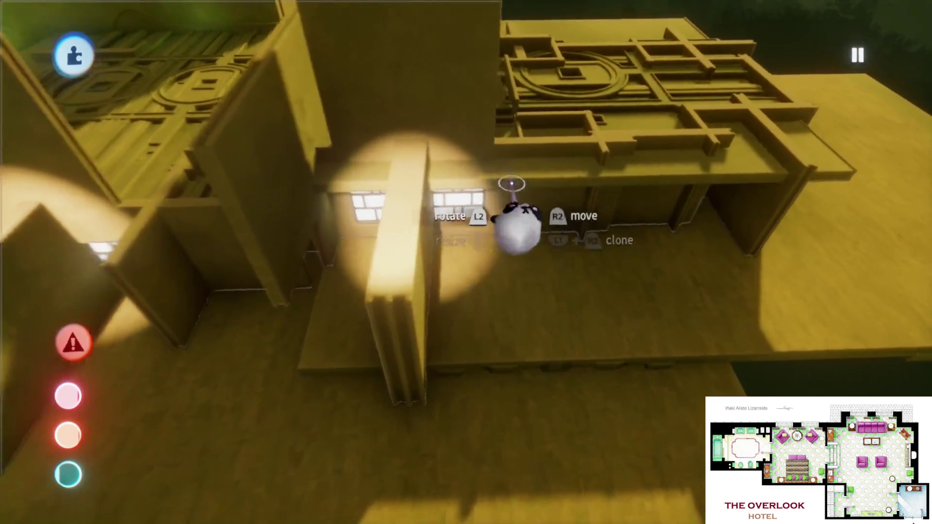
key(Escape)
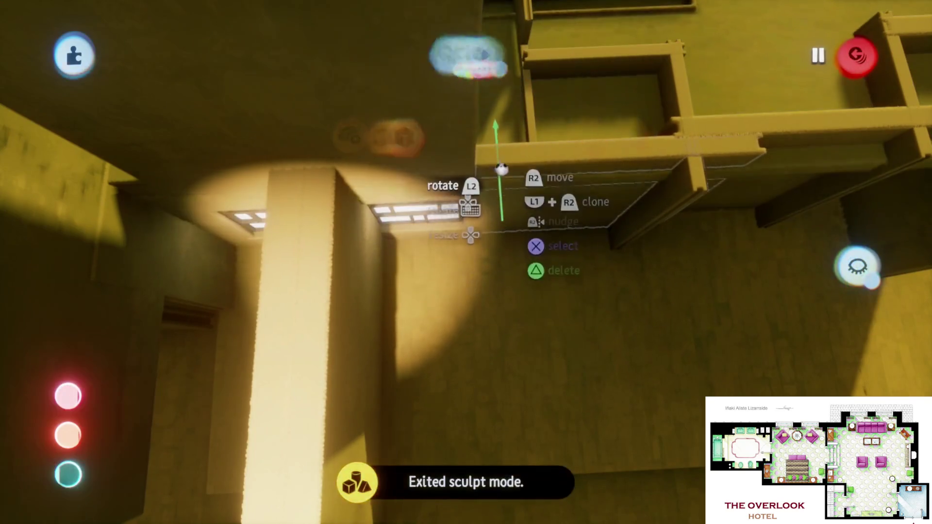
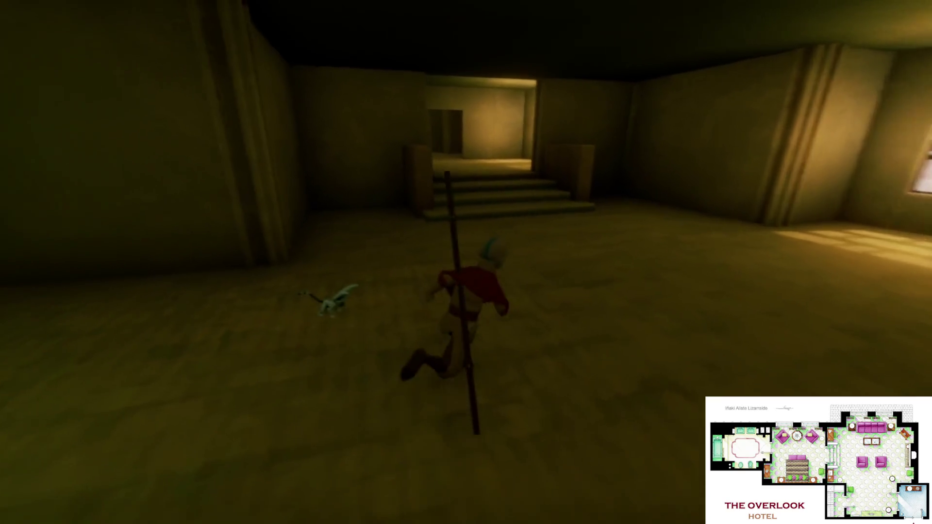
- Switch the level to edit mode and orbit around the stair room toward the lit doorway
key(Escape)
click(227, 364)
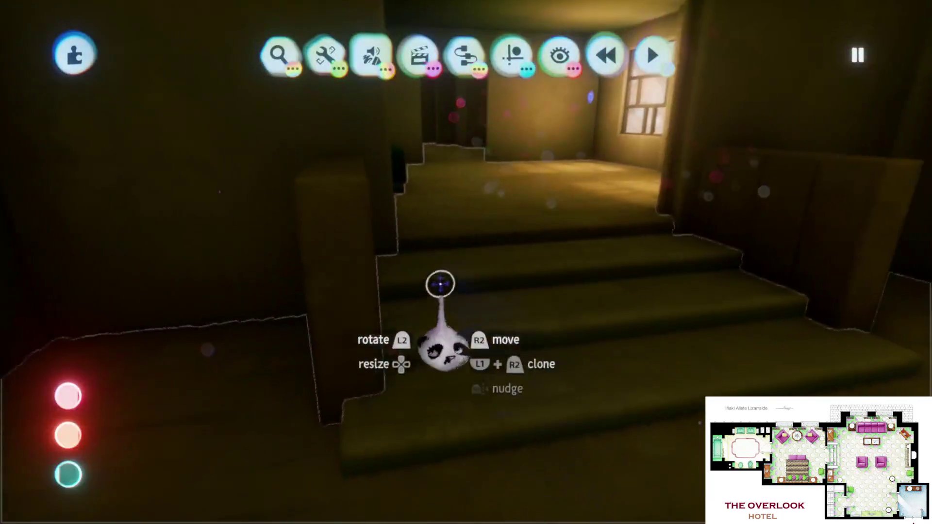
mouse_move(386, 266)
mouse_down()
mouse_move(476, 310)
mouse_move(455, 289)
mouse_move(538, 266)
mouse_move(524, 254)
mouse_move(522, 262)
mouse_up()
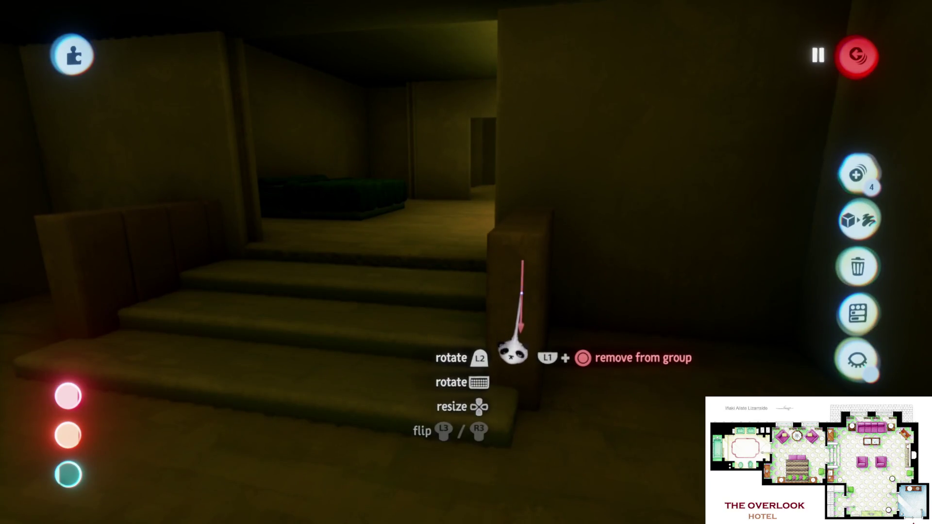
mouse_move(516, 318)
mouse_down()
mouse_move(491, 358)
mouse_move(480, 310)
mouse_up()
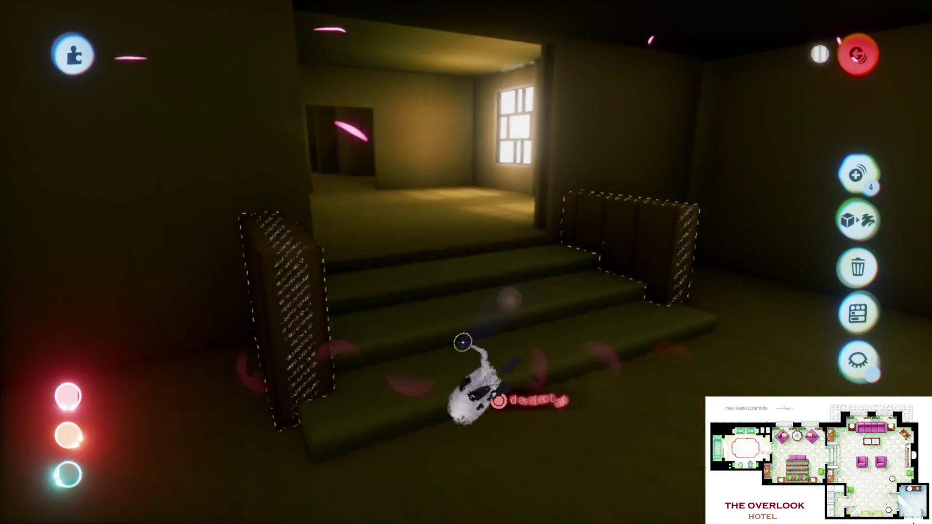
- Play-test the level, running the character toward the green-lit doorway
key(Escape)
click(264, 366)
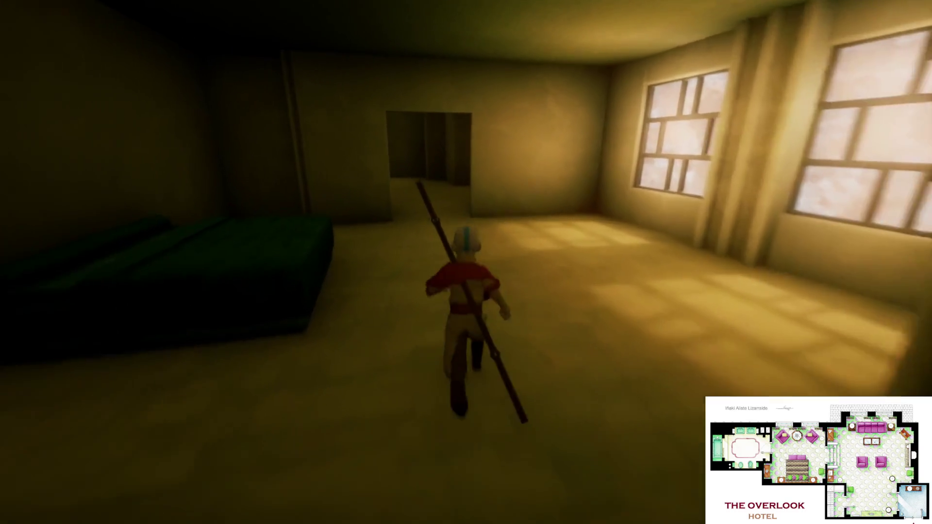
key(w)
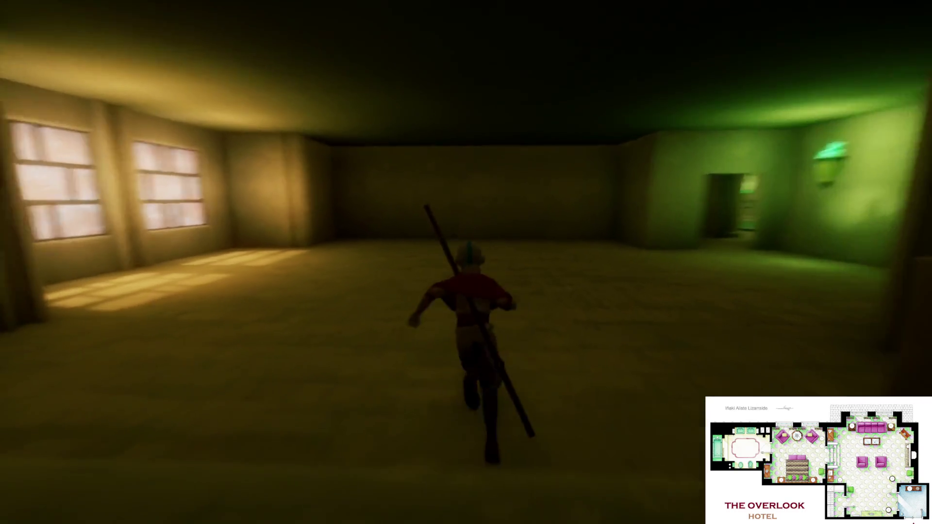
key(s)
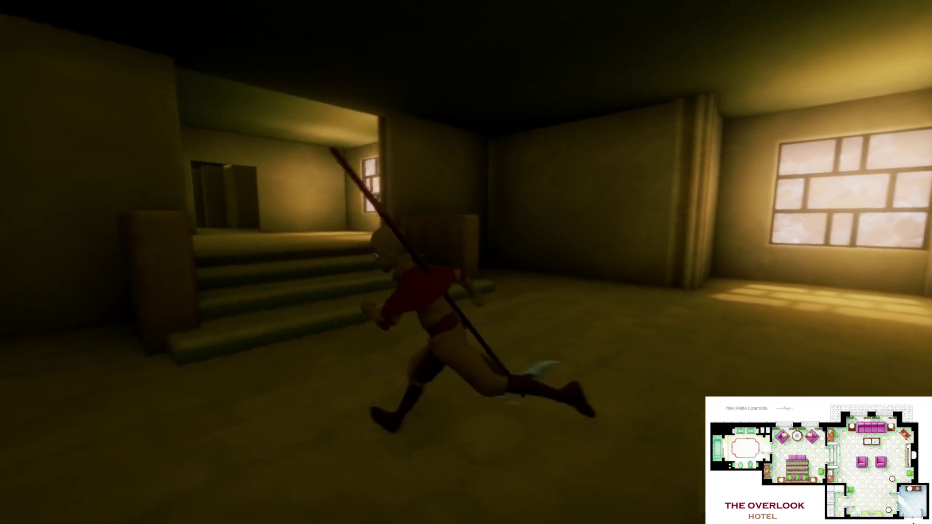
key(w)
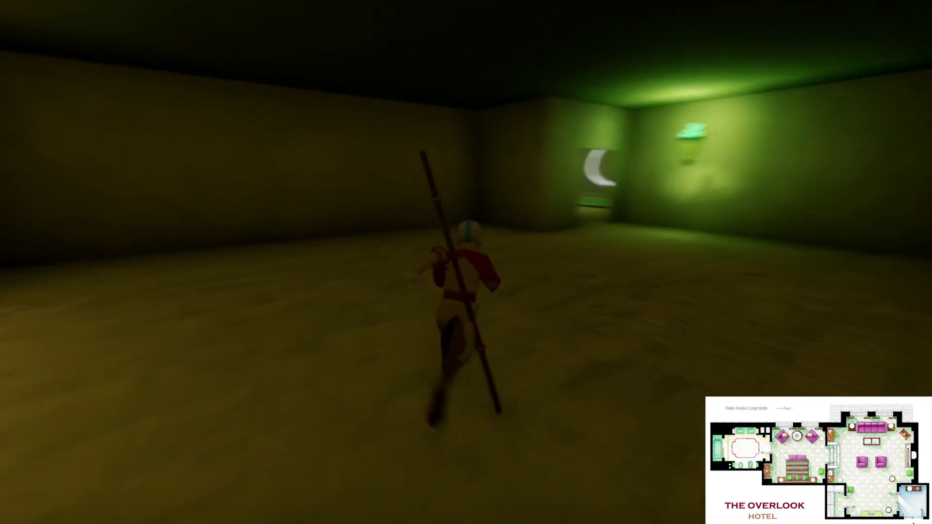
key(s)
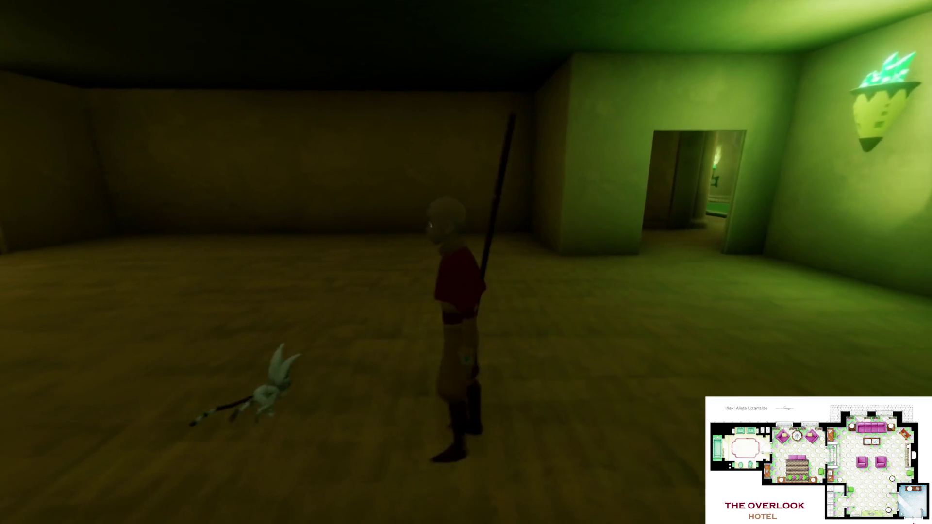
key(w)
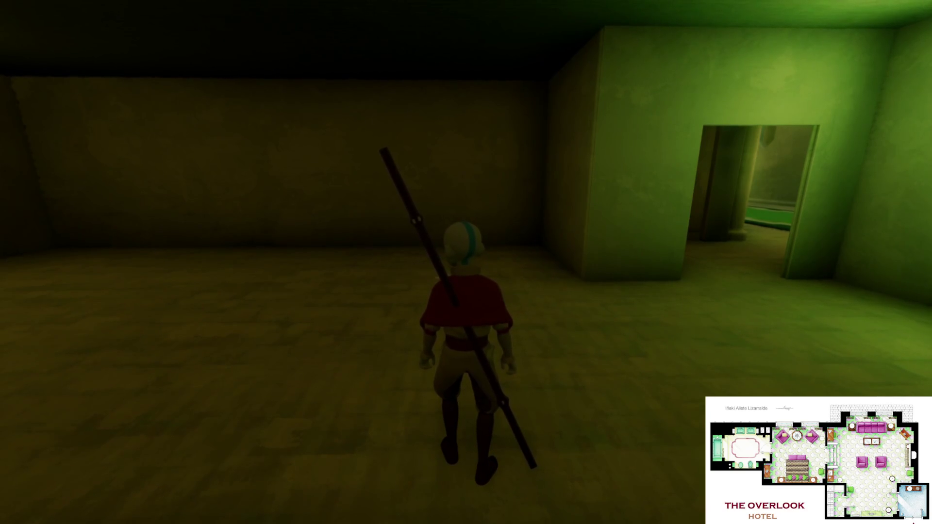
- Run up the stairs and down the dark corridor into the sunlit windowed room, then return to editing
key(w)
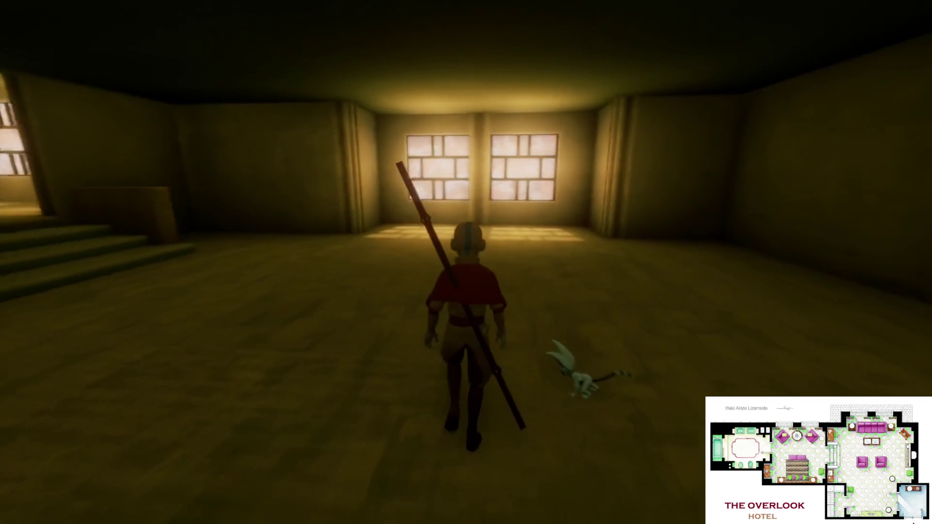
key(w)
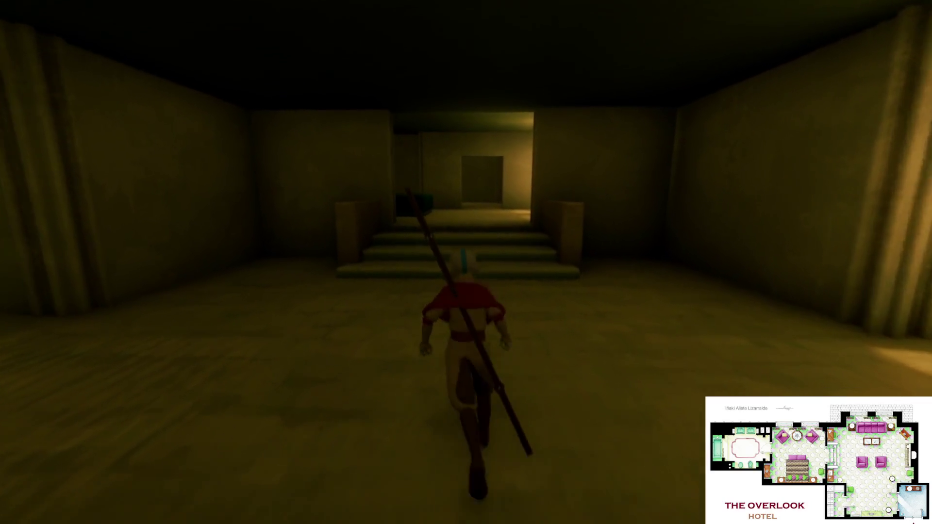
key(w)
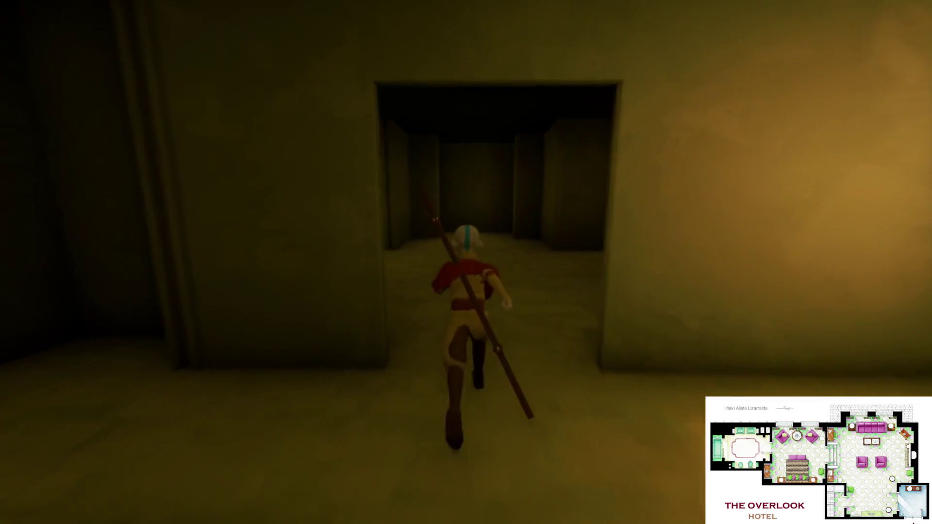
key(w)
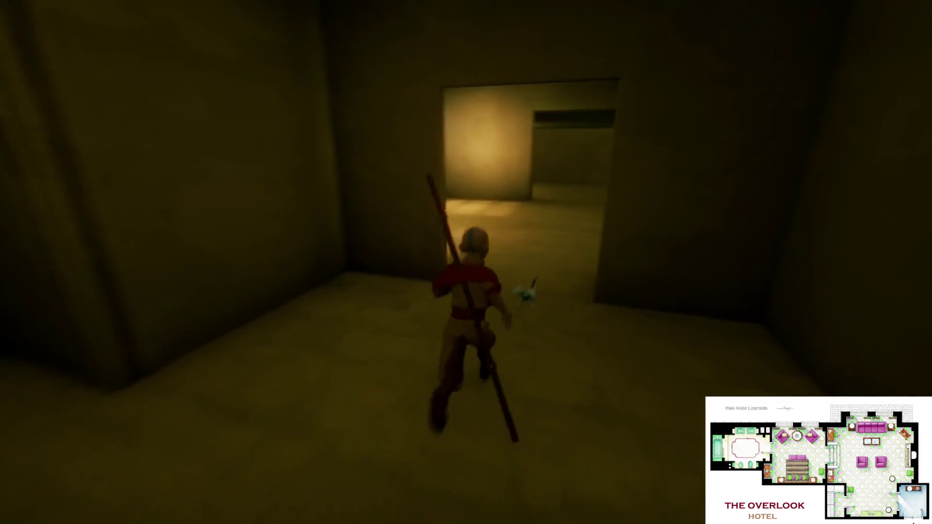
key(w)
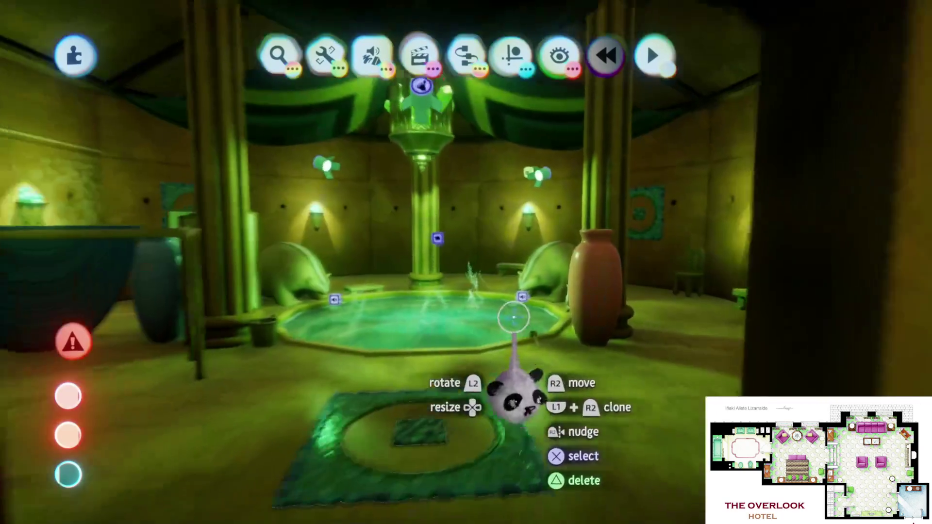
key(Escape)
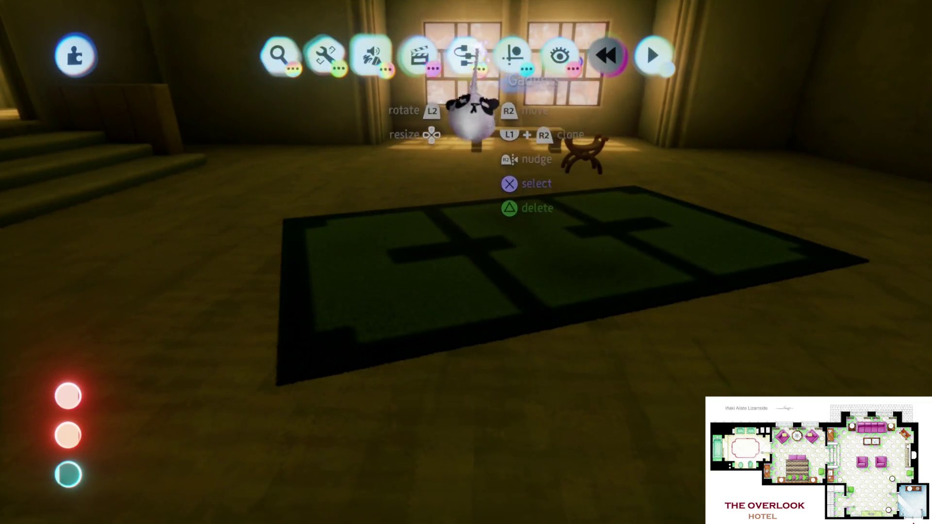
- Turn on Grid Snap from the Guides tools
click(512, 54)
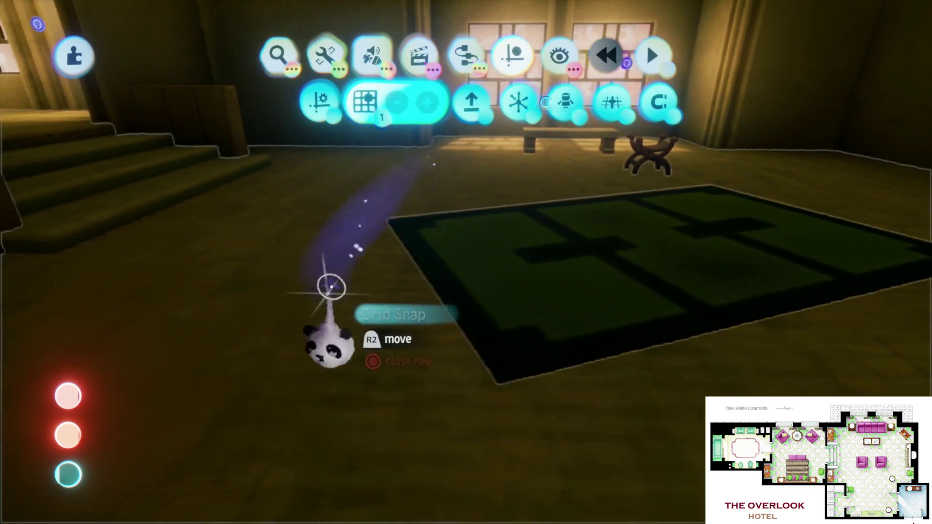
click(332, 291)
key(Escape)
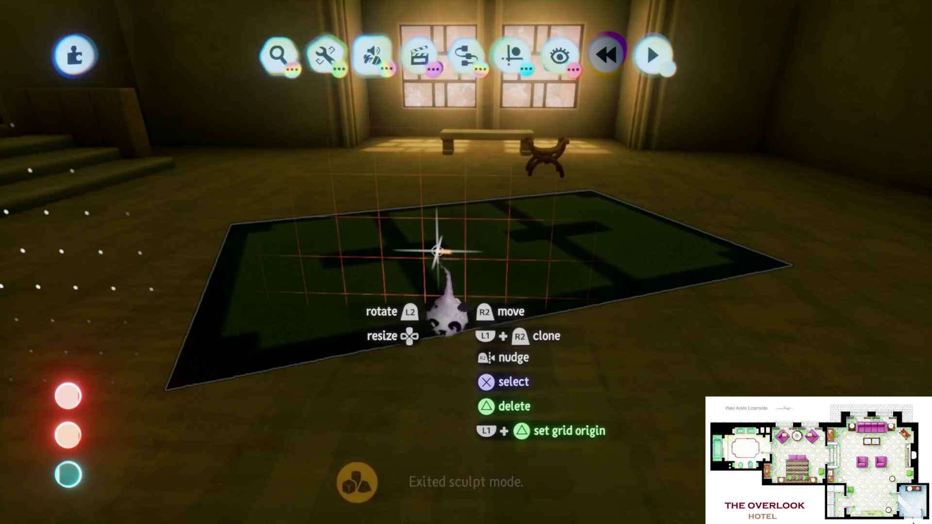
- Delete the green rug, restore it with undo, and bring the Guides tools back
key(Delete)
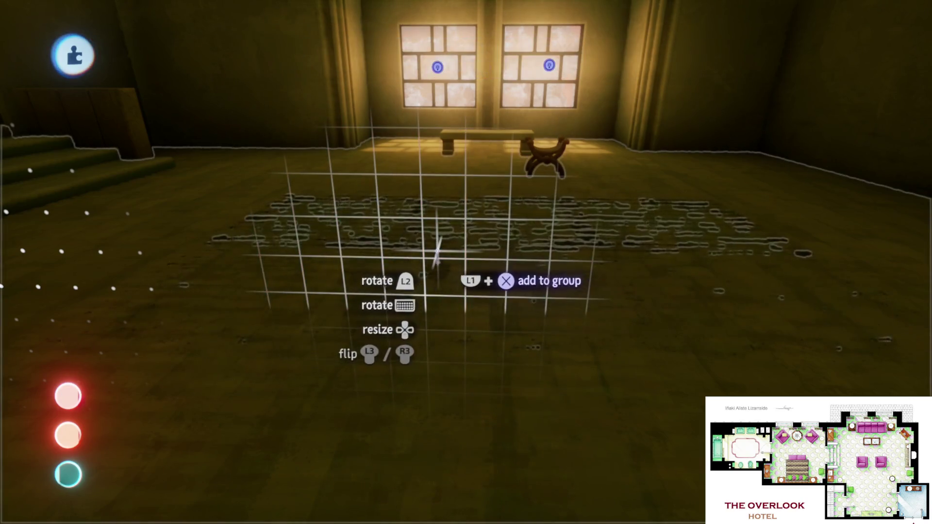
key(ctrl+z)
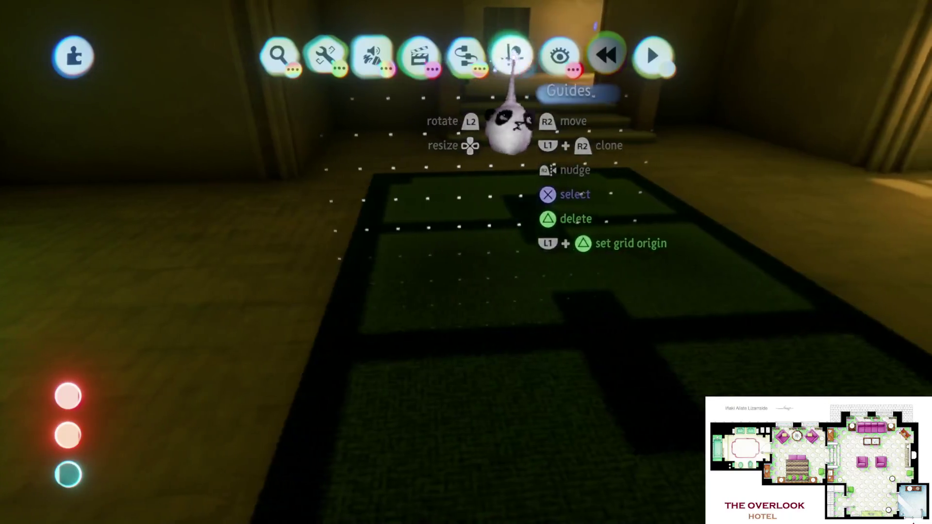
click(511, 56)
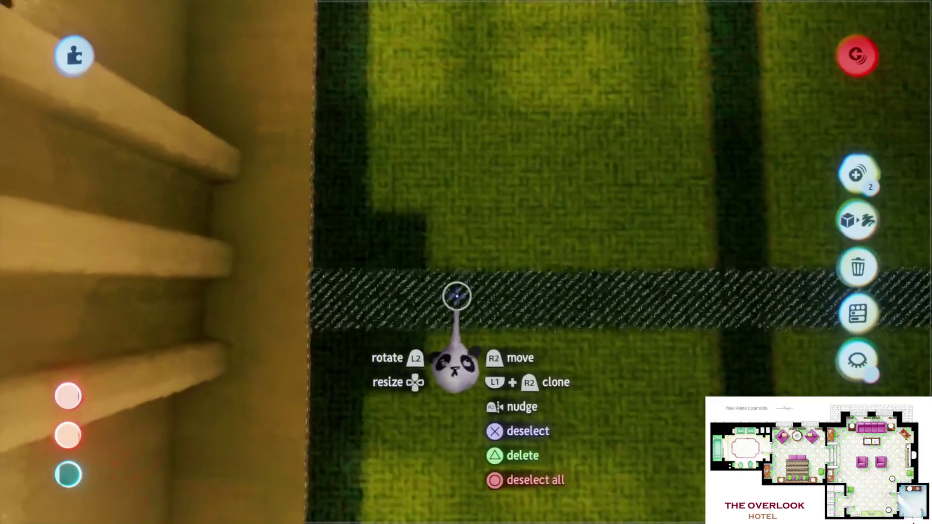
- Move the green carpet strips toward the windowed room's doorway
mouse_move(456, 297)
mouse_down()
mouse_move(409, 307)
mouse_move(416, 291)
mouse_move(436, 310)
mouse_up()
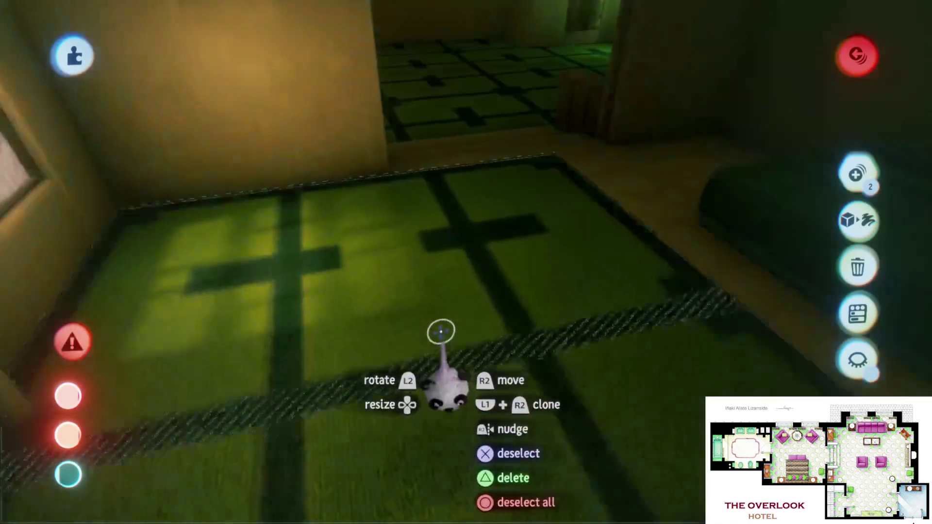
mouse_move(509, 313)
mouse_down()
mouse_move(571, 297)
mouse_move(520, 323)
mouse_move(443, 312)
mouse_move(439, 264)
mouse_up()
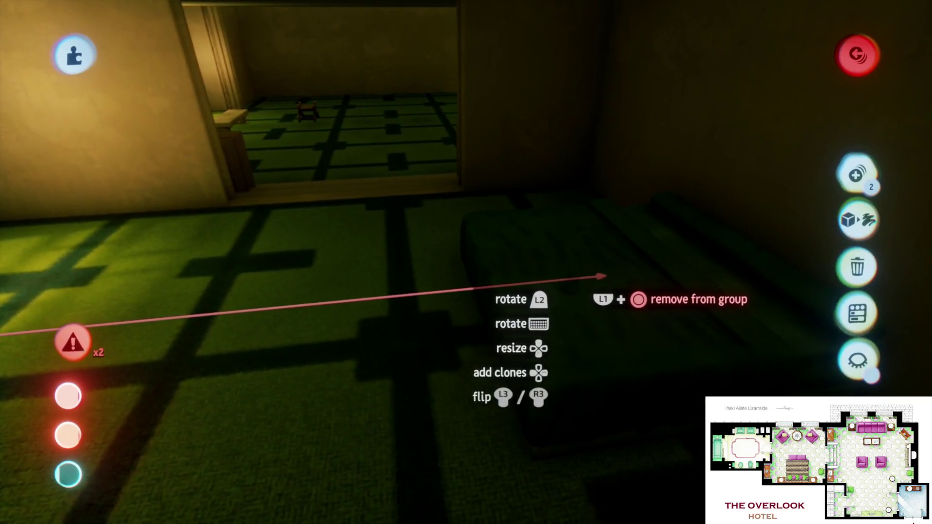
key(Escape)
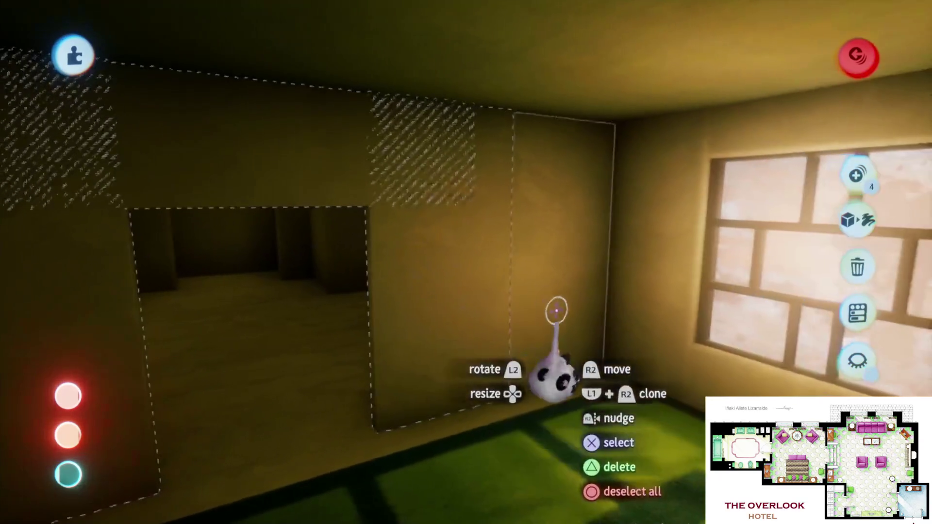
- Move the walls framing the doorway, then undo the move
click(470, 278)
mouse_move(469, 278)
mouse_down()
mouse_move(388, 317)
mouse_move(412, 374)
mouse_up()
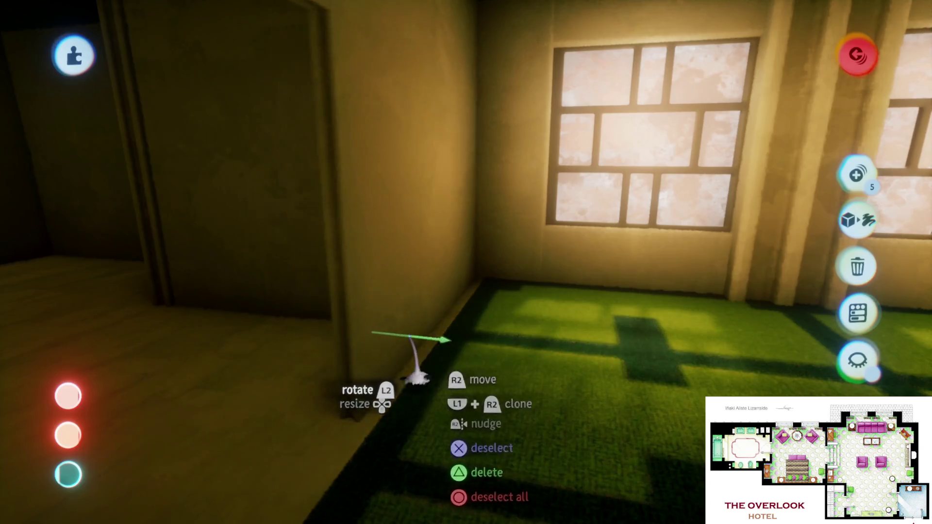
mouse_move(424, 338)
mouse_down()
mouse_move(447, 366)
mouse_move(441, 291)
mouse_up()
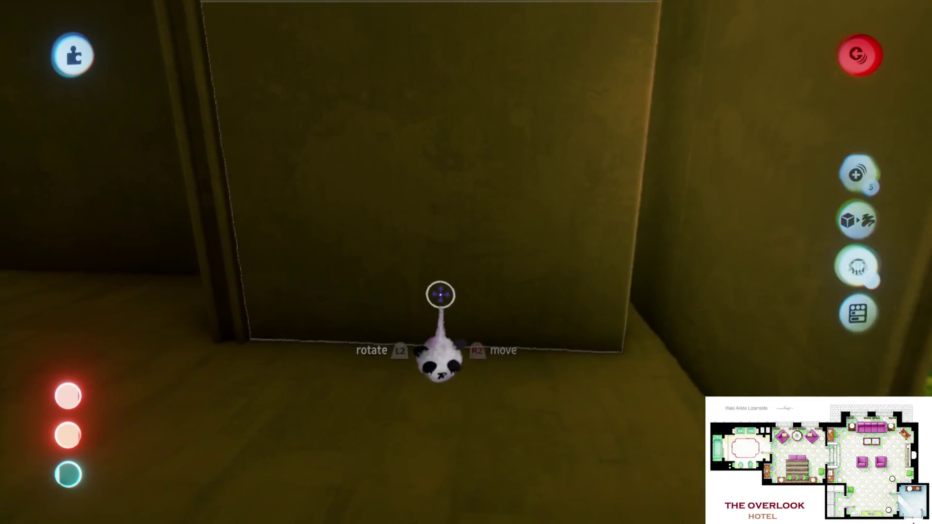
key(Escape)
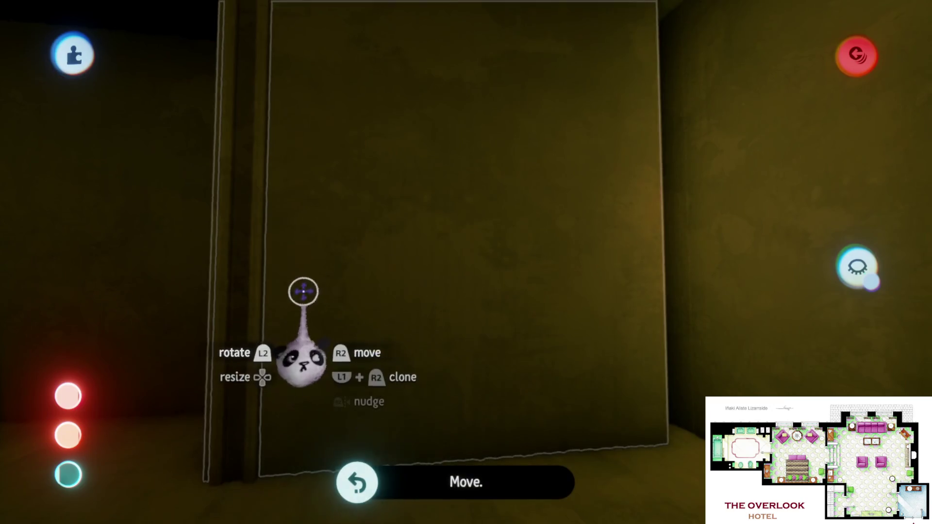
- Fly the camera from the windowed room back down into the dark corridor
drag(342, 291, 347, 293)
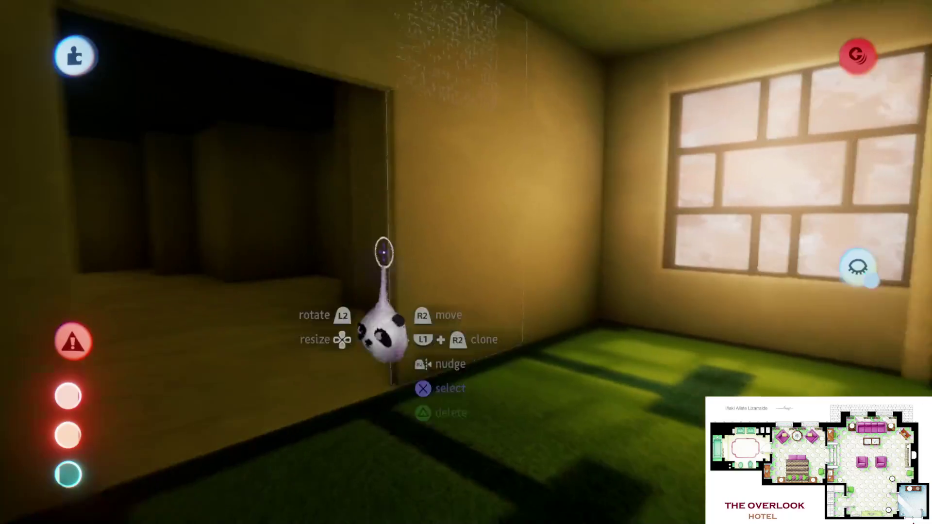
mouse_move(384, 252)
mouse_down()
mouse_move(383, 183)
mouse_move(447, 354)
mouse_move(466, 374)
mouse_move(437, 388)
mouse_move(435, 345)
mouse_move(435, 395)
mouse_move(443, 375)
mouse_move(427, 355)
mouse_up()
click(427, 354)
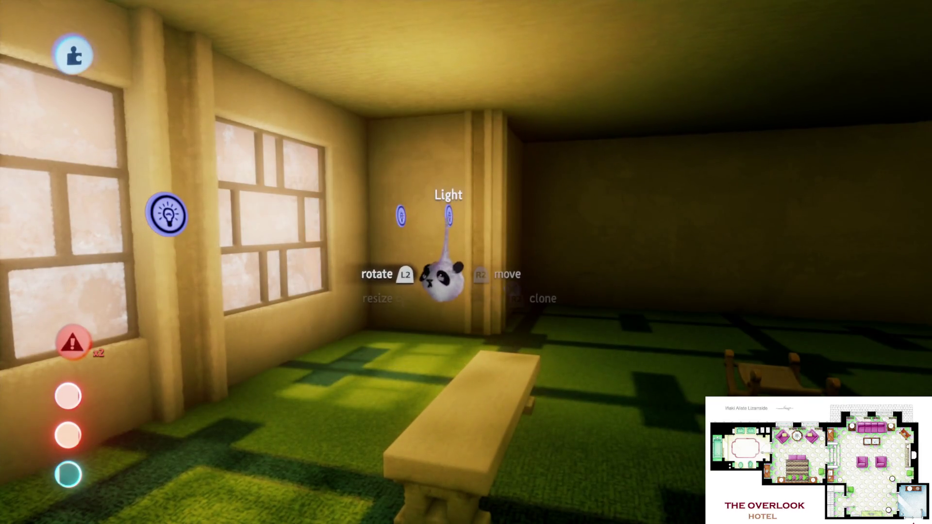
- Set the wall spotlight's brightness to 2% and switch Use Image to the next projected image
click(443, 282)
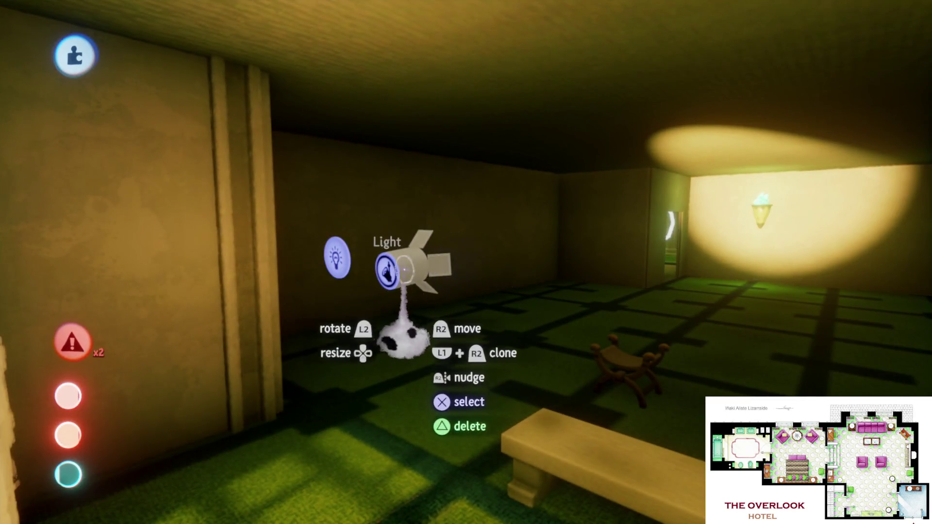
click(405, 339)
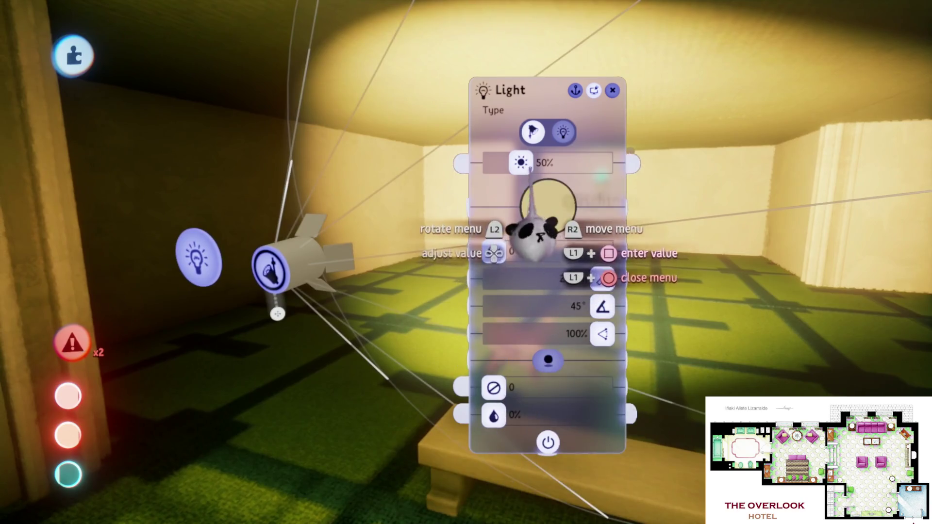
drag(521, 162, 494, 169)
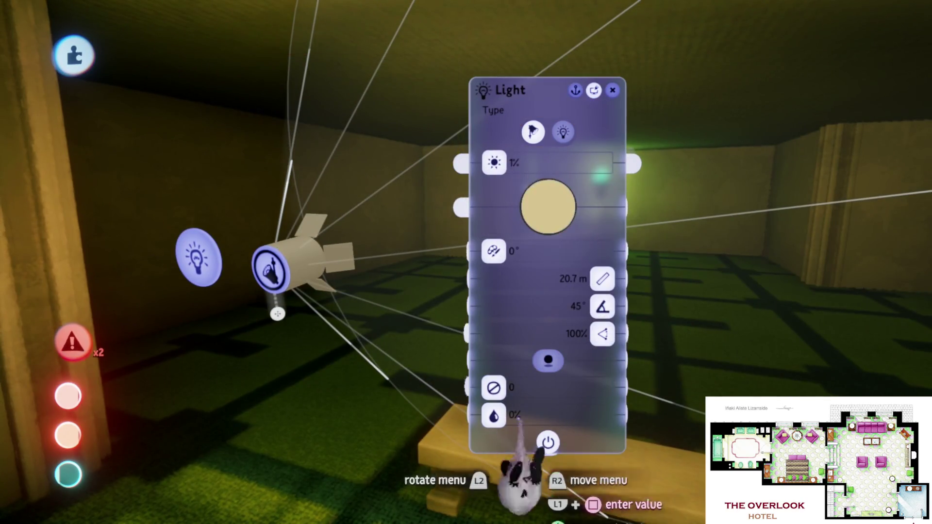
mouse_move(494, 165)
mouse_down()
mouse_move(500, 418)
mouse_move(502, 389)
mouse_move(515, 391)
mouse_up()
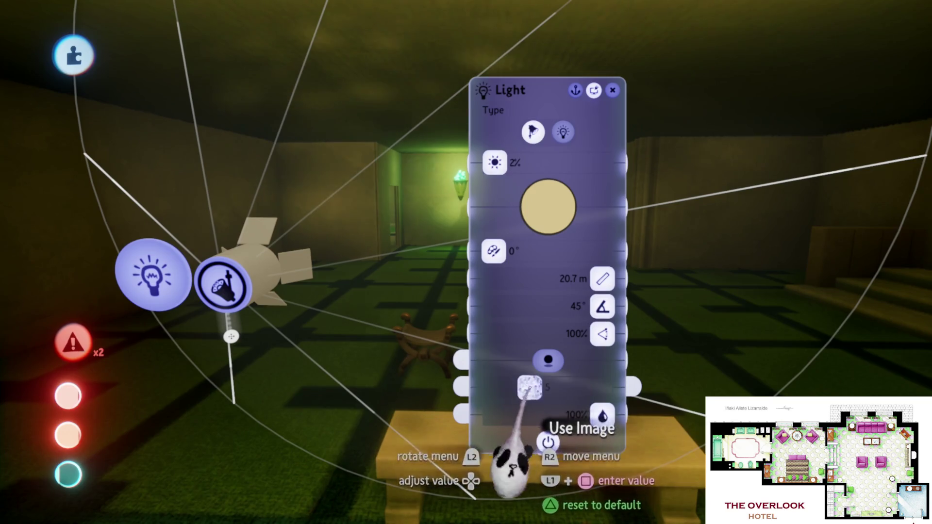
drag(510, 387, 512, 388)
key(Escape)
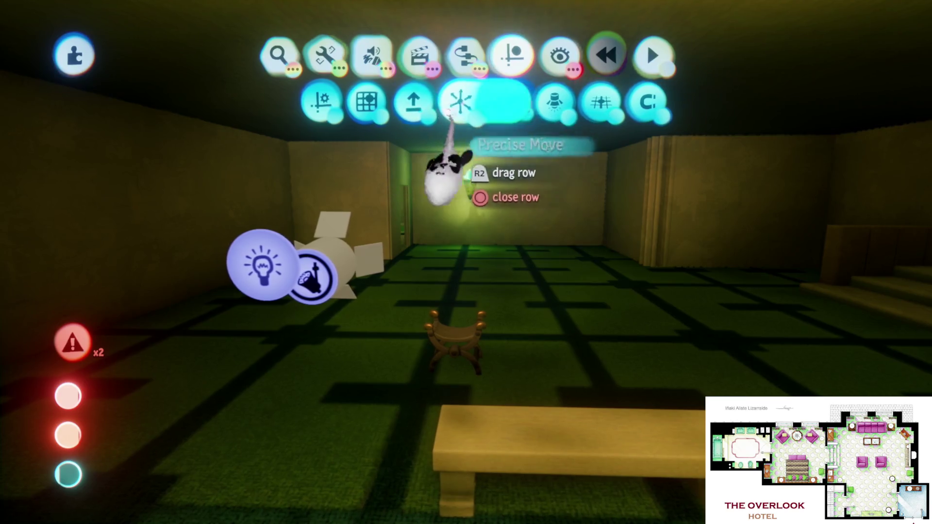
key(Escape)
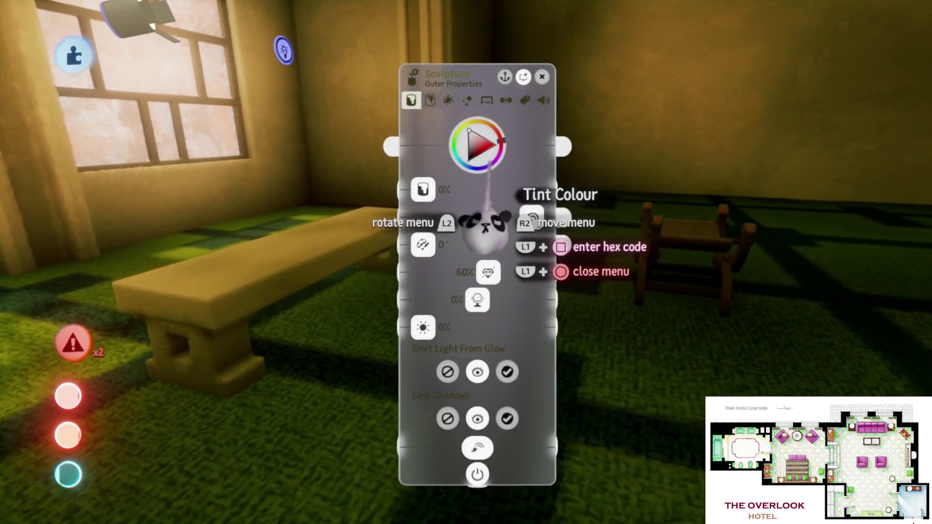
- Give the bench a red-pink Tint Colour at 100% tint strength
drag(510, 209, 510, 243)
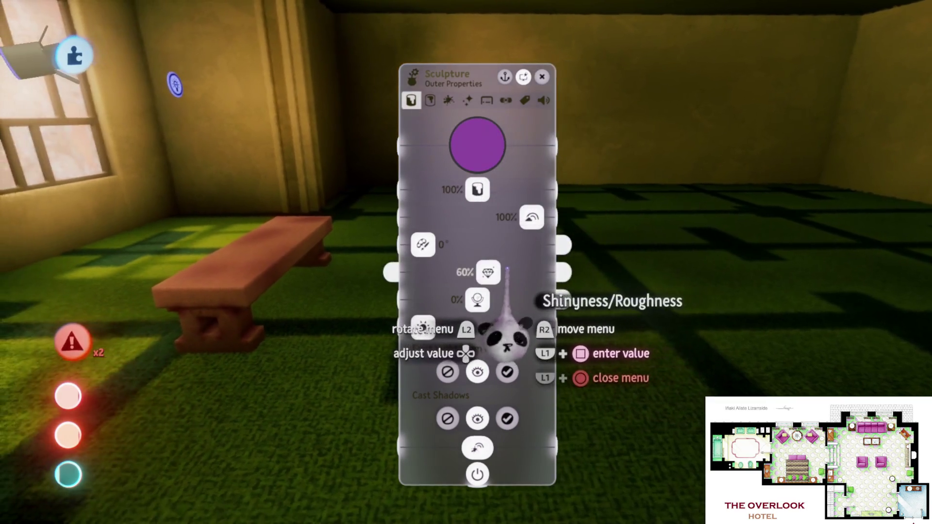
key(Escape)
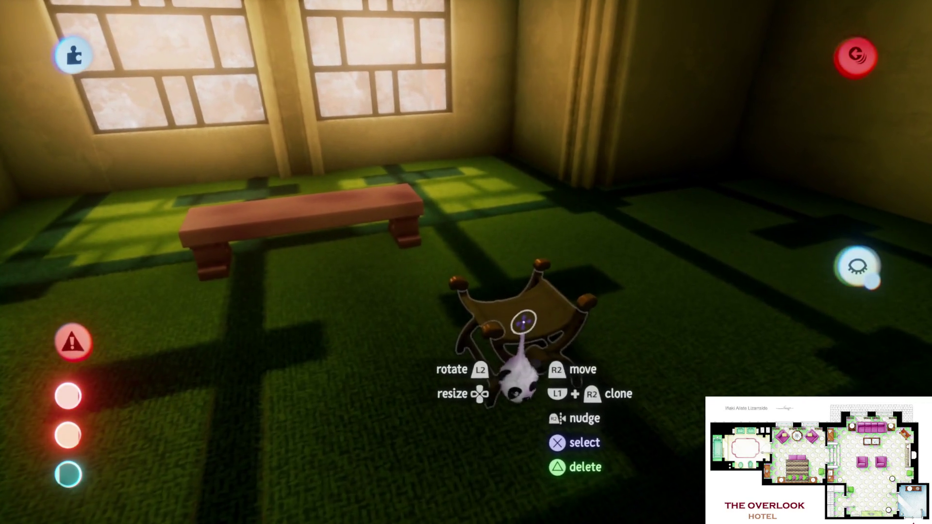
- Move the X-chair to a new spot in the windowed room
double_click(522, 318)
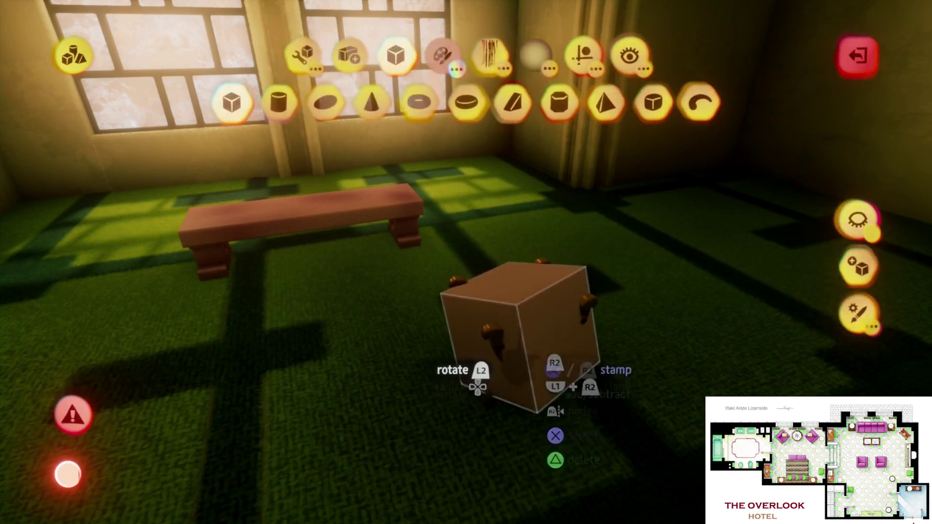
key(Escape)
drag(509, 301, 496, 276)
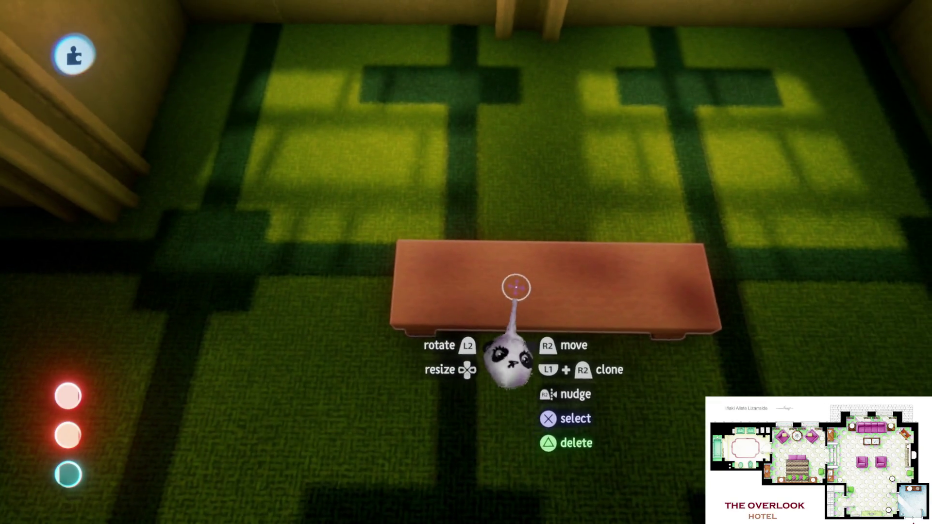
key(Escape)
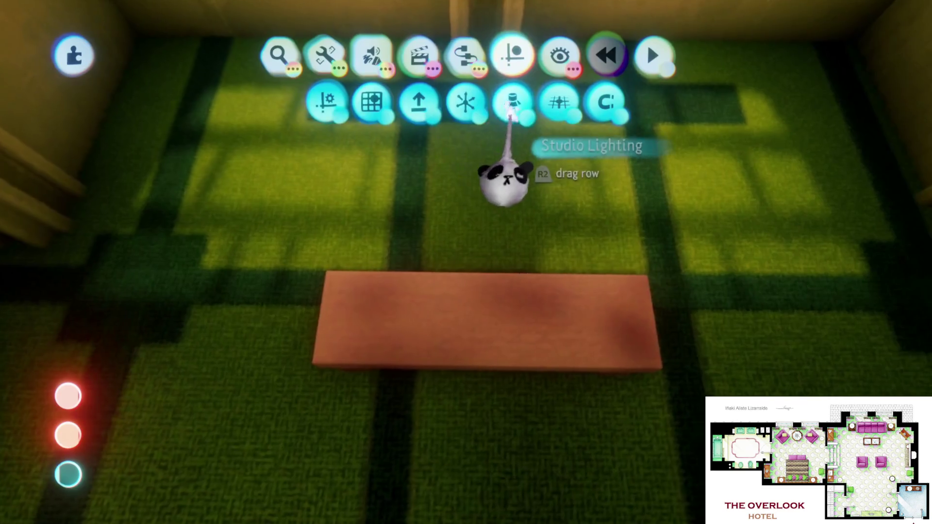
key(Escape)
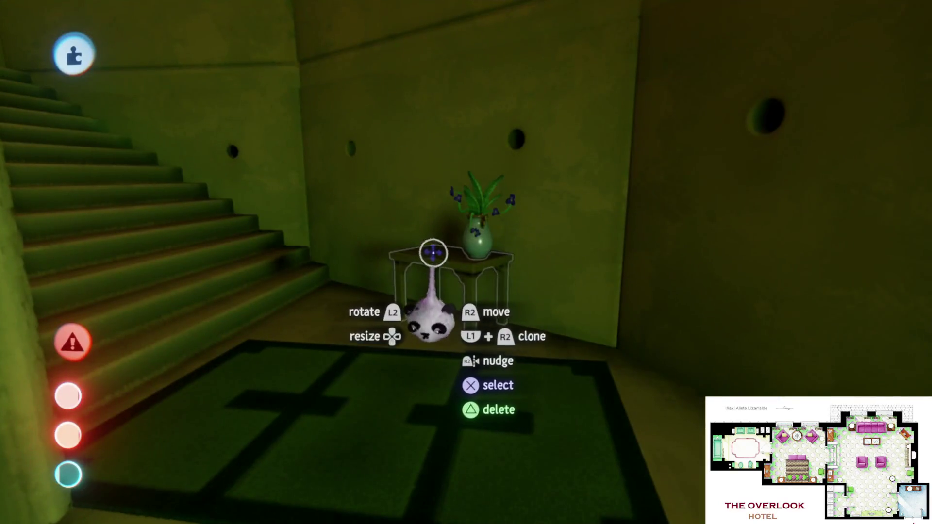
- Carry the small wooden table into the windowed room and rotate it level
mouse_move(433, 252)
mouse_down()
mouse_move(445, 260)
mouse_move(483, 247)
mouse_move(496, 262)
mouse_move(466, 274)
mouse_move(476, 272)
mouse_move(466, 273)
mouse_move(462, 250)
mouse_move(445, 291)
mouse_move(441, 245)
mouse_move(447, 306)
mouse_move(449, 298)
mouse_up()
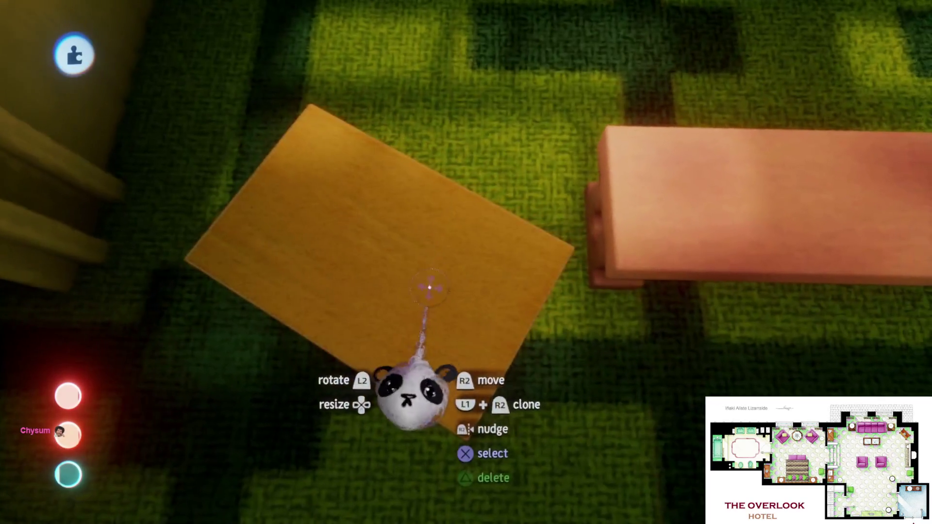
drag(416, 395, 405, 396)
mouse_move(418, 288)
mouse_down()
mouse_move(416, 277)
mouse_move(412, 292)
mouse_up()
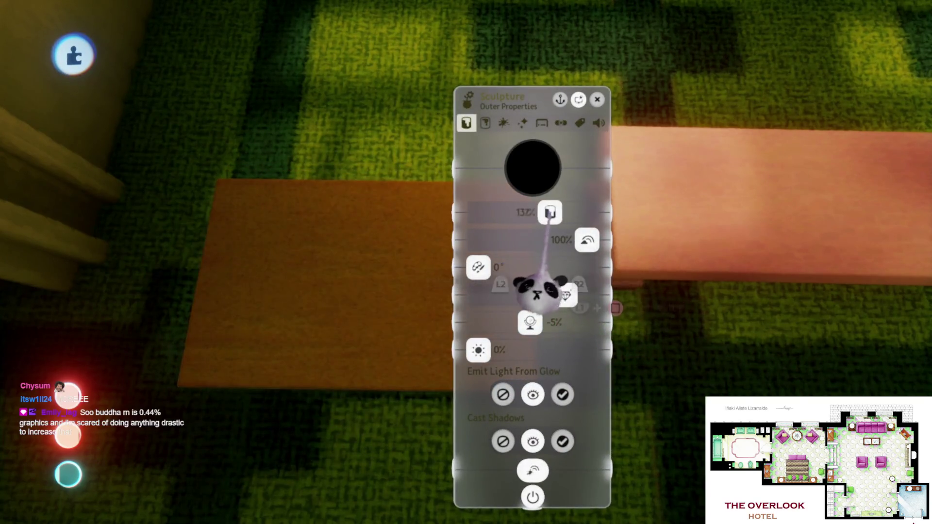
key(Escape)
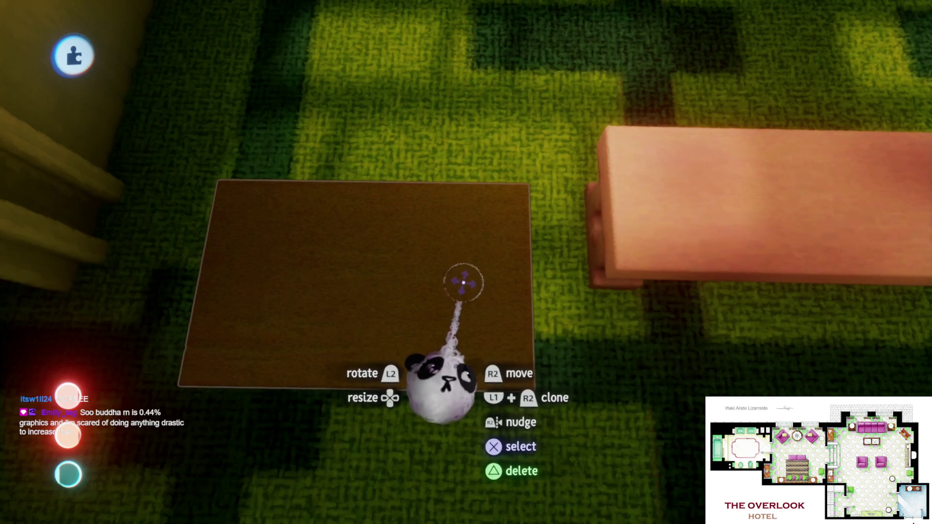
- Set the brown table and its copy down beside the pink bench
drag(409, 324, 453, 218)
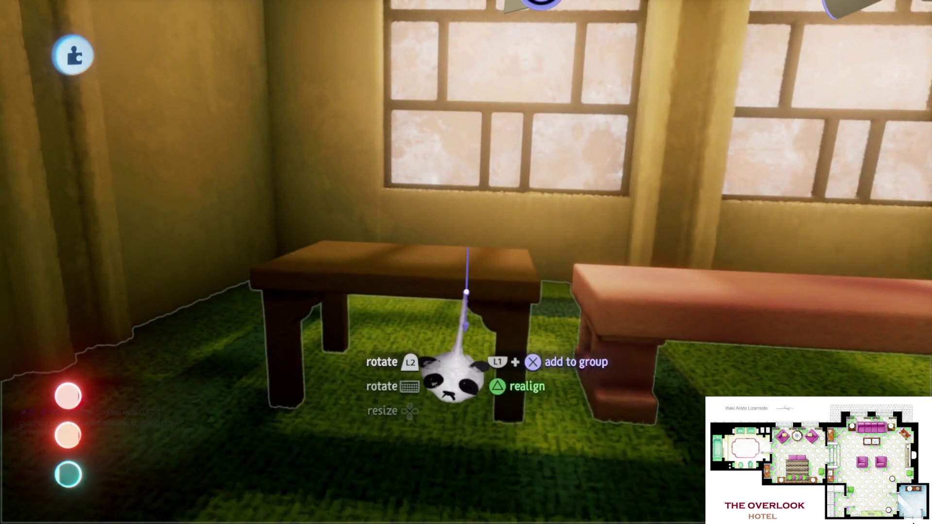
mouse_move(466, 292)
mouse_down()
mouse_move(462, 300)
mouse_move(439, 280)
mouse_move(456, 258)
mouse_move(450, 304)
mouse_up()
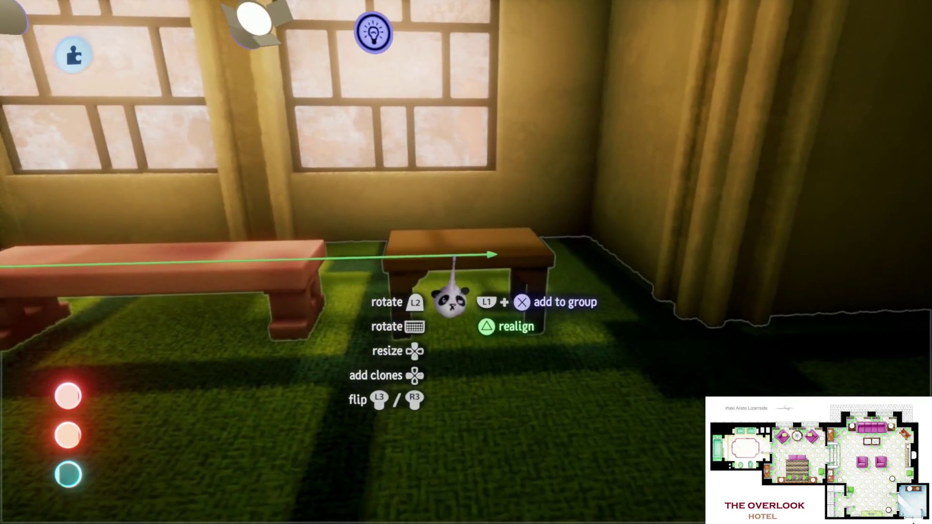
drag(453, 257, 445, 277)
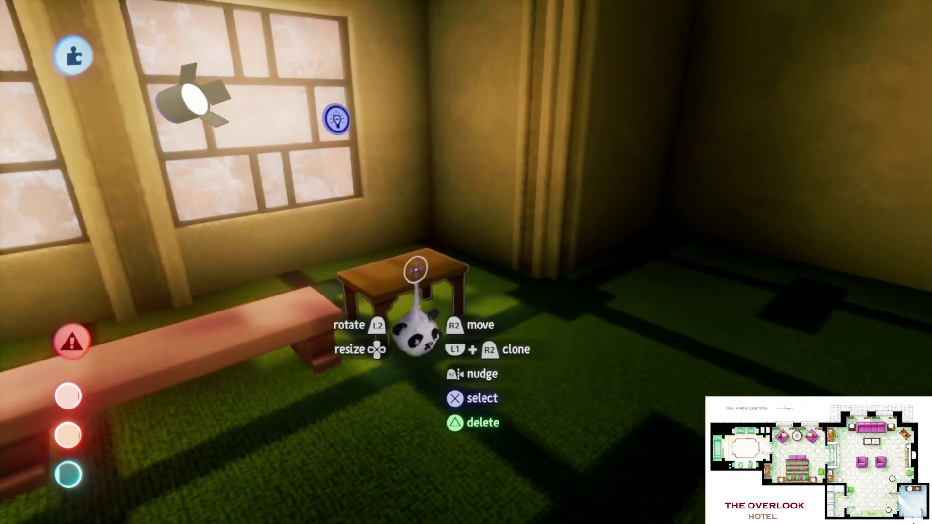
- Tint the larger wooden table a warmer orange-brown
mouse_move(416, 267)
mouse_down()
mouse_move(463, 291)
mouse_move(460, 254)
mouse_up()
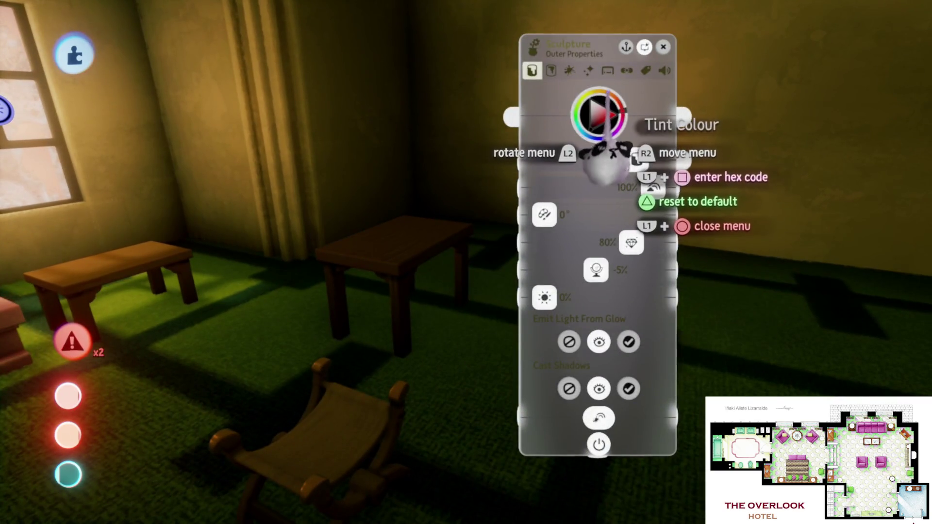
click(612, 104)
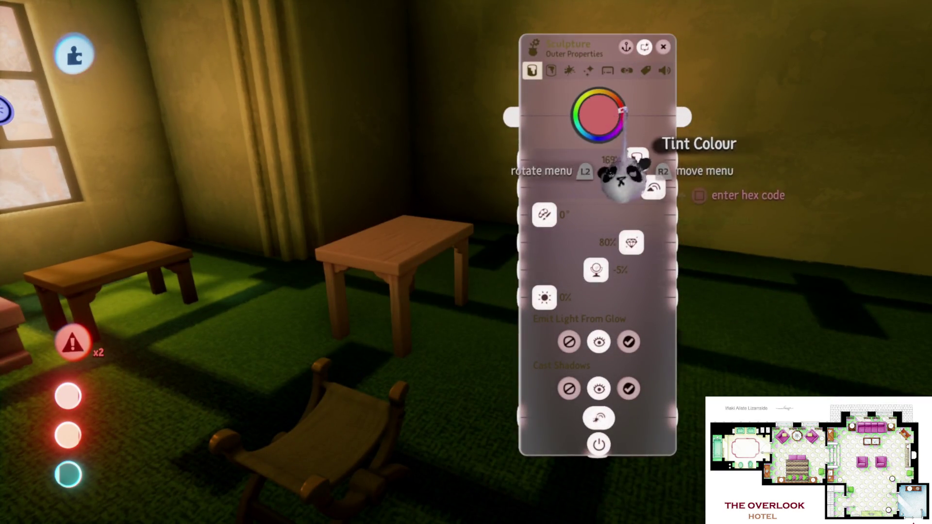
click(612, 118)
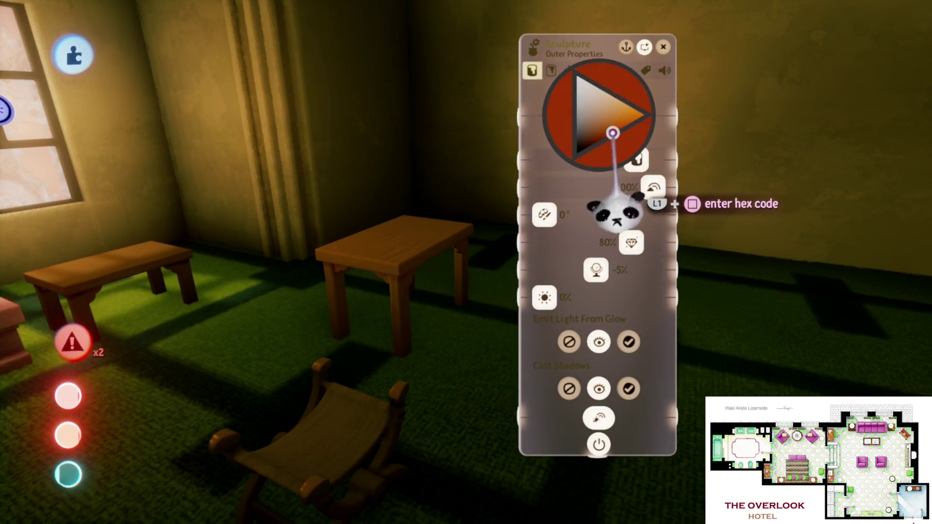
key(Escape)
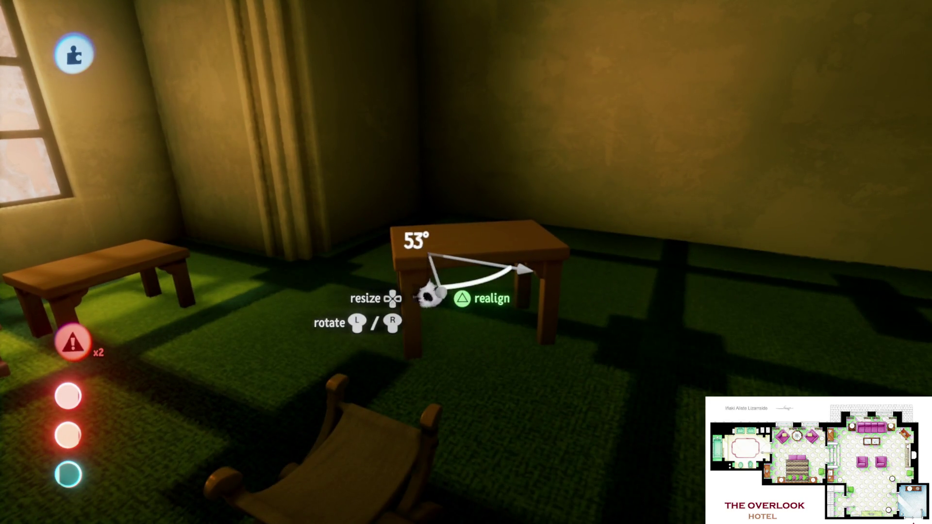
- Turn the table at an angle and check it from a wider view of the room
mouse_move(427, 296)
mouse_down()
mouse_move(462, 279)
mouse_move(473, 301)
mouse_up()
mouse_move(464, 92)
mouse_down()
mouse_move(482, 326)
mouse_move(413, 222)
mouse_move(479, 285)
mouse_move(470, 303)
mouse_move(451, 306)
mouse_move(470, 308)
mouse_move(459, 238)
mouse_up()
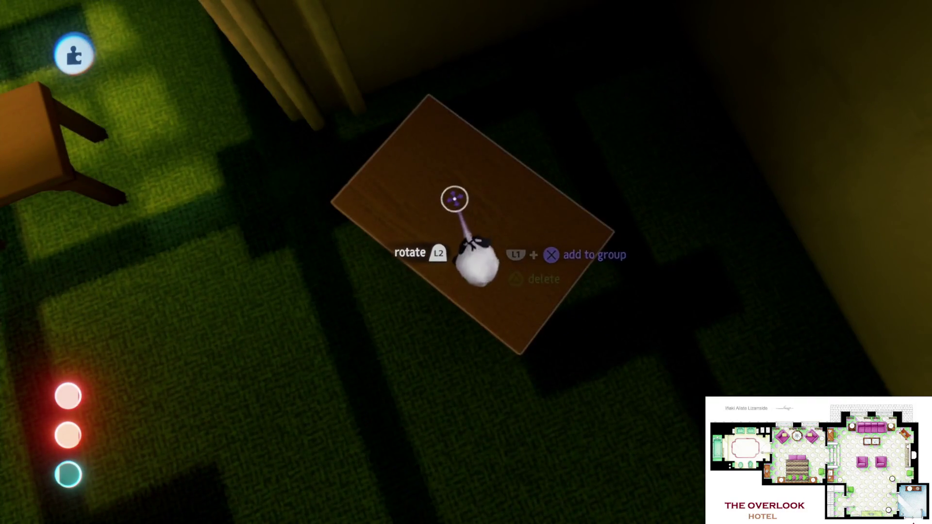
mouse_move(504, 354)
mouse_down()
mouse_move(487, 241)
mouse_move(366, 271)
mouse_move(325, 219)
mouse_move(437, 218)
mouse_move(613, 254)
mouse_up()
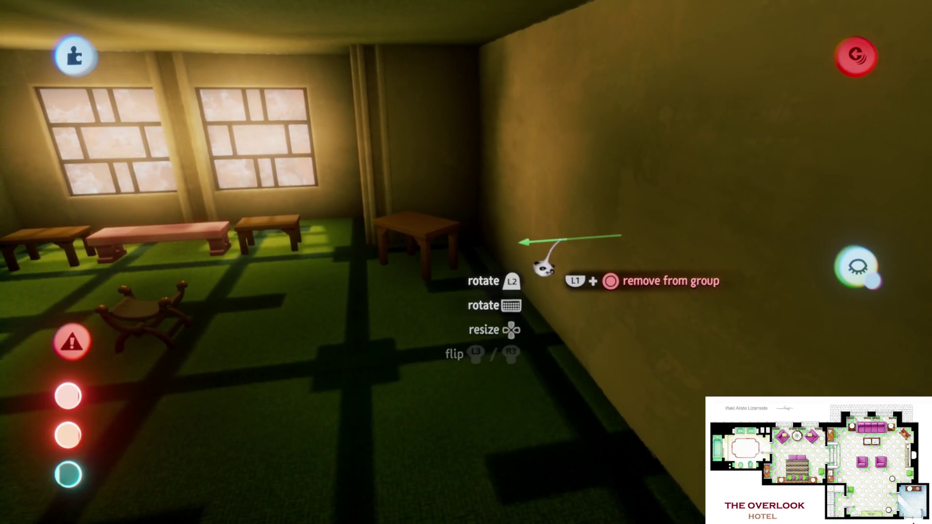
mouse_move(542, 268)
mouse_down()
mouse_move(493, 312)
mouse_move(389, 281)
mouse_move(443, 385)
mouse_move(541, 374)
mouse_up()
- Copy the kitchen scene's plank table in front of the pink bench, scaled to 68%
drag(547, 302, 549, 303)
mouse_move(492, 368)
mouse_down()
mouse_move(484, 349)
mouse_move(469, 358)
mouse_move(476, 304)
mouse_move(370, 143)
mouse_up()
mouse_move(476, 326)
mouse_down()
mouse_move(447, 318)
mouse_move(443, 306)
mouse_move(457, 318)
mouse_move(453, 276)
mouse_move(470, 258)
mouse_move(452, 312)
mouse_move(460, 292)
mouse_move(430, 260)
mouse_move(443, 283)
mouse_move(486, 306)
mouse_move(489, 260)
mouse_move(443, 395)
mouse_move(438, 312)
mouse_move(402, 297)
mouse_up()
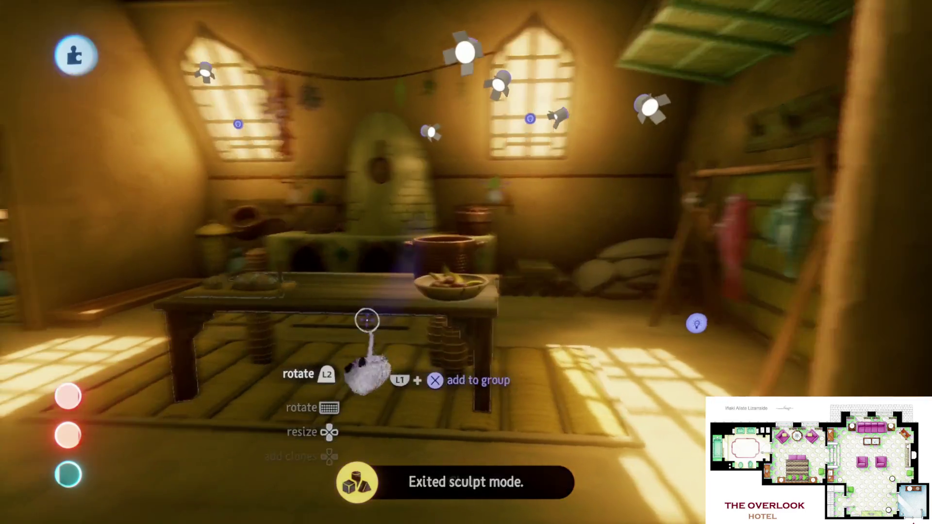
mouse_move(367, 320)
mouse_down()
mouse_move(364, 301)
mouse_move(401, 295)
mouse_up()
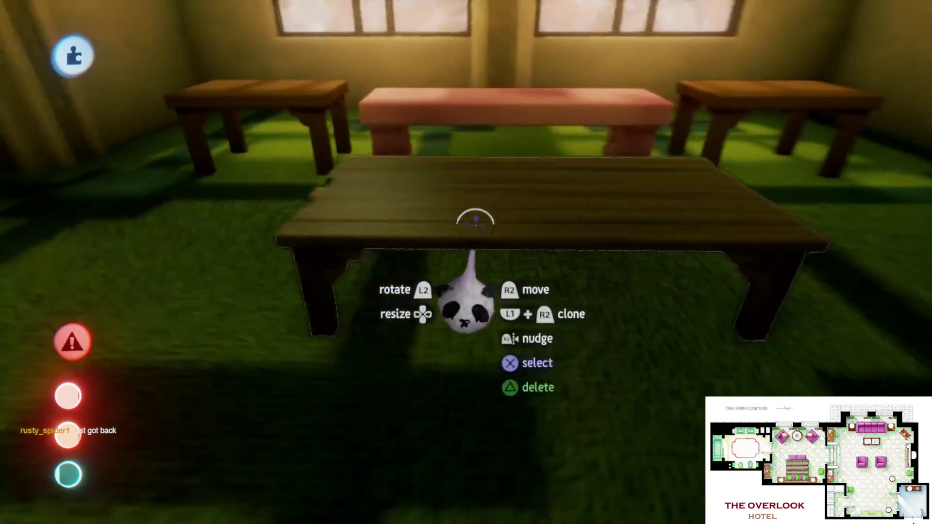
- Finish the X-chair's reddish-brown tint and carry a copy over to the plank table
click(474, 218)
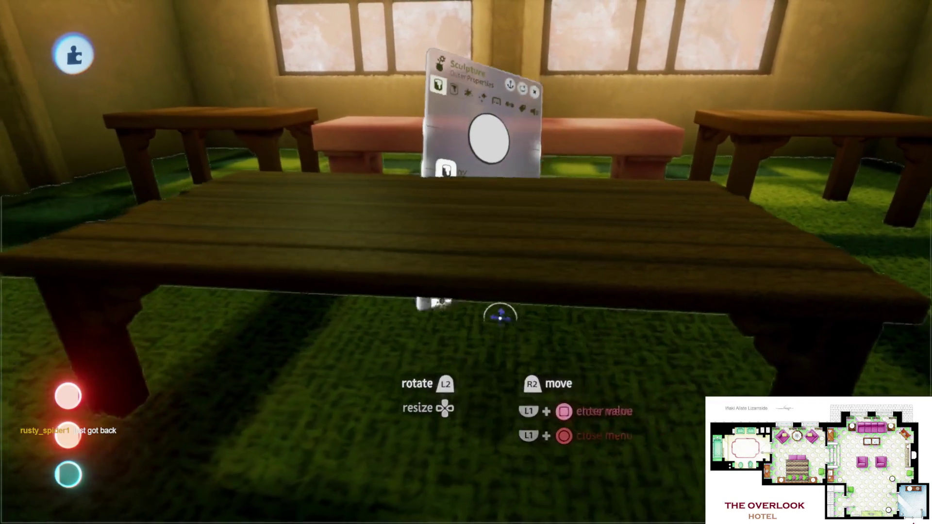
key(Escape)
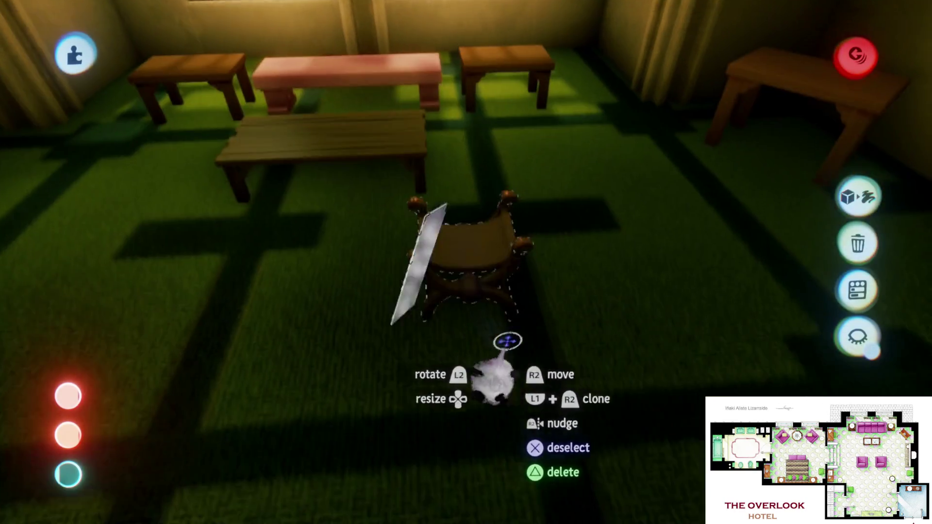
click(475, 346)
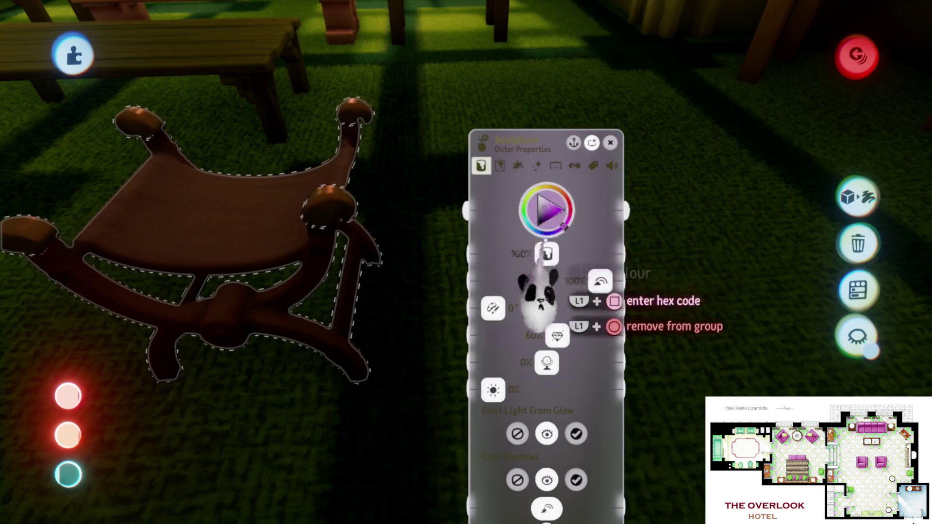
key(Escape)
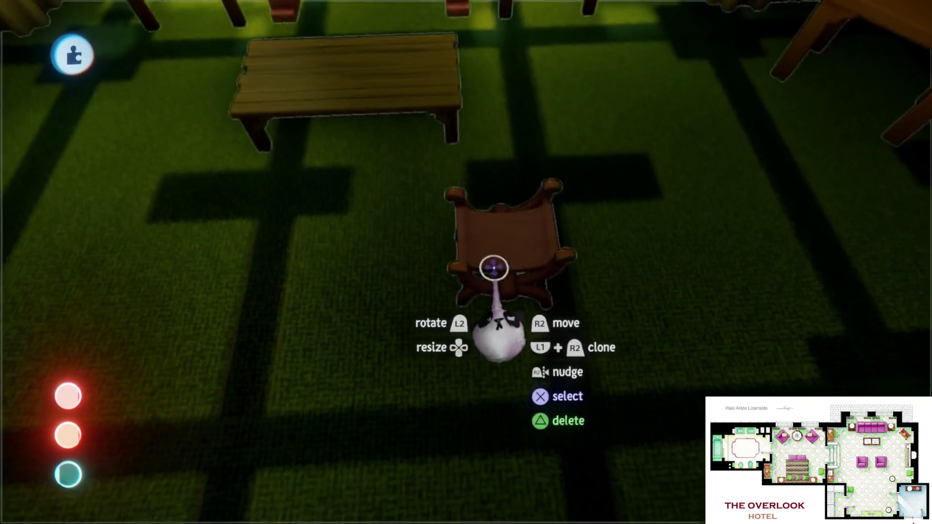
mouse_move(491, 274)
mouse_down()
mouse_move(470, 282)
mouse_move(489, 318)
mouse_move(420, 328)
mouse_move(467, 361)
mouse_up()
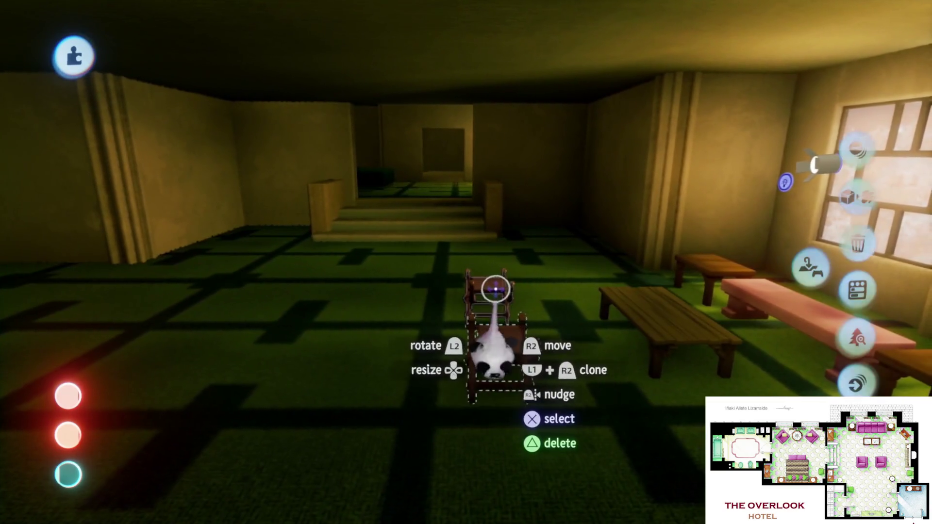
click(495, 290)
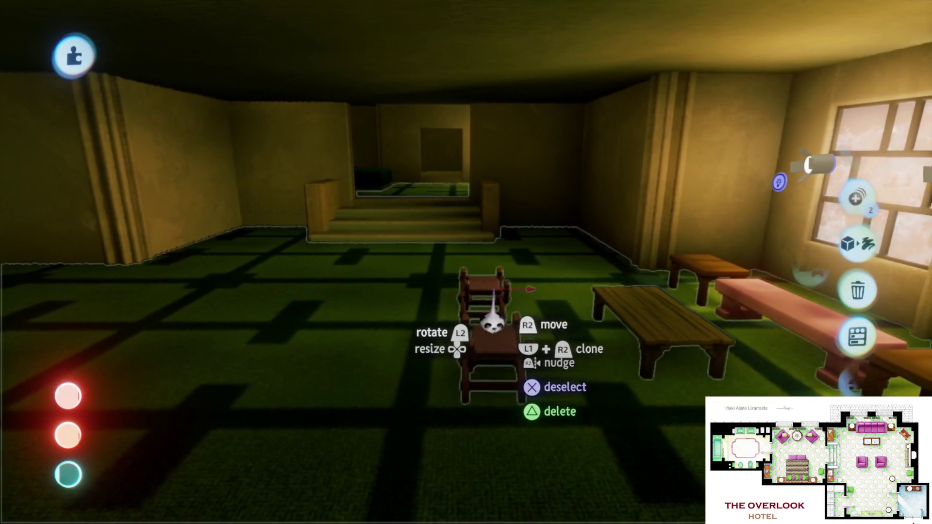
- Place the two X-chairs facing the low table under the windows
drag(482, 307, 493, 317)
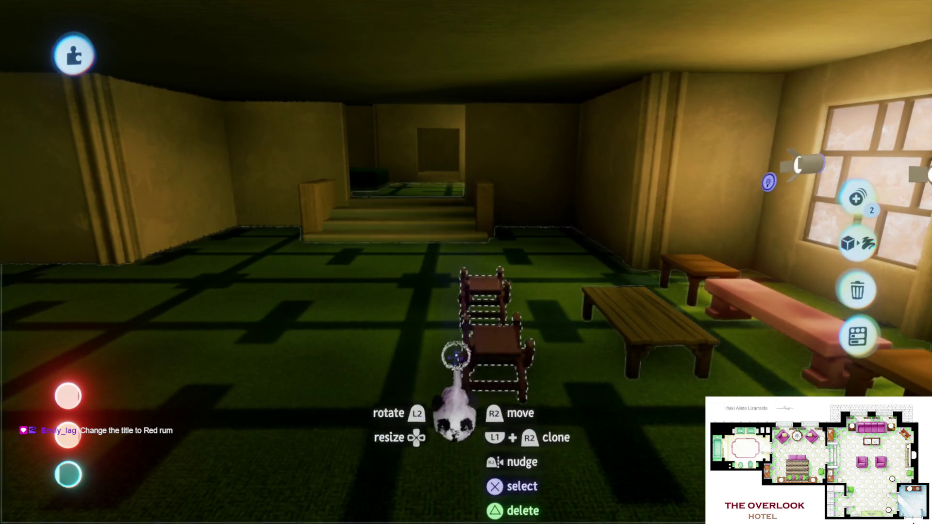
mouse_move(468, 373)
mouse_down()
mouse_move(456, 359)
mouse_move(454, 372)
mouse_up()
mouse_move(65, 432)
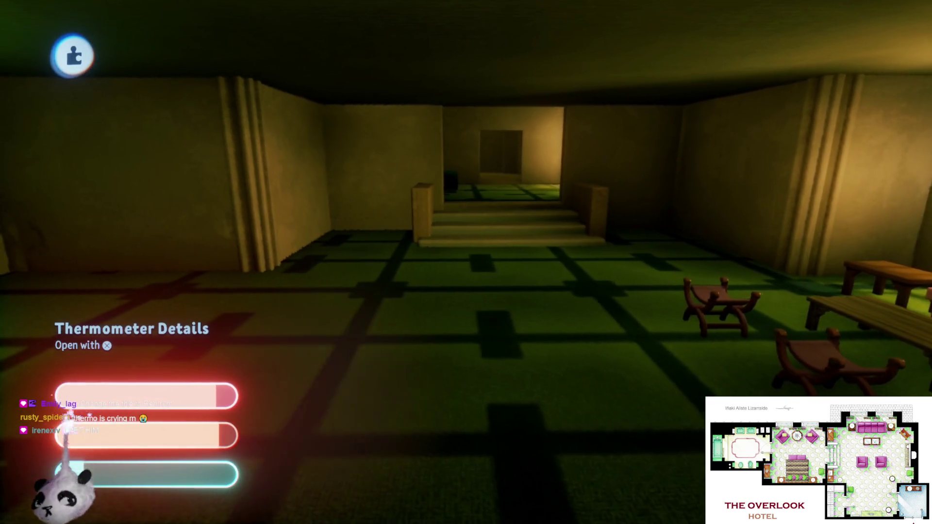
key(Left)
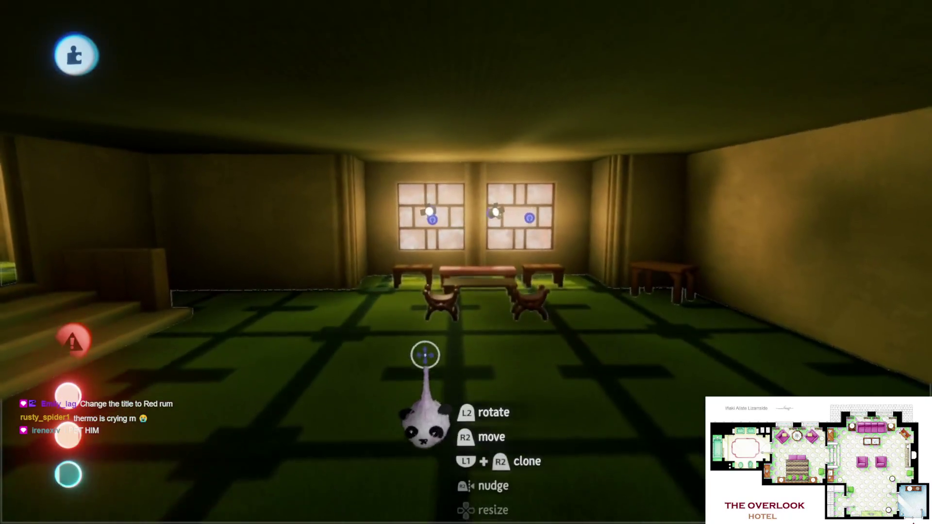
key(Up)
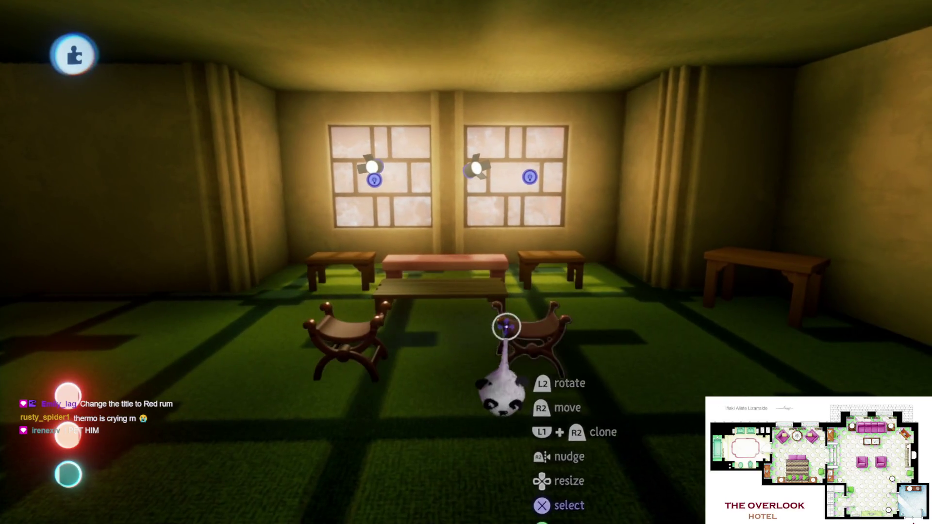
key(Left)
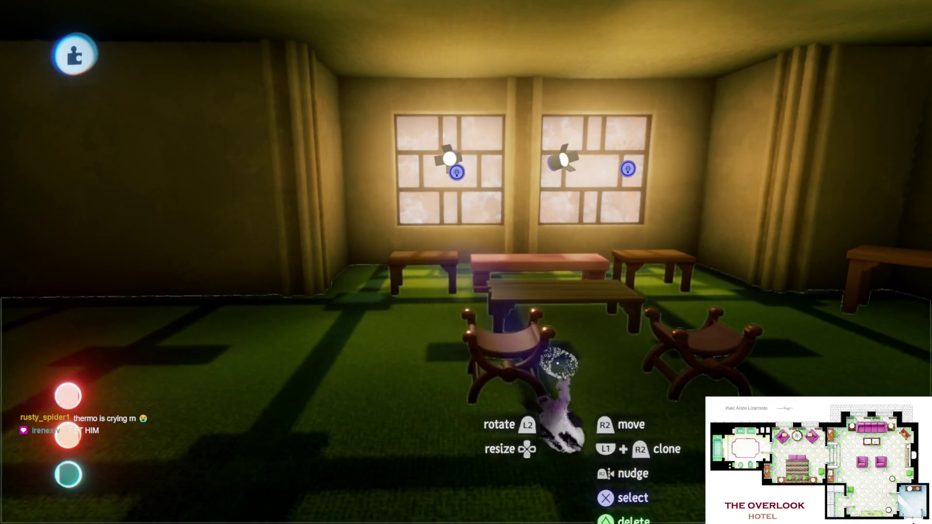
- Pick up the small side table by the far wall and turn it about 35°
key(Right)
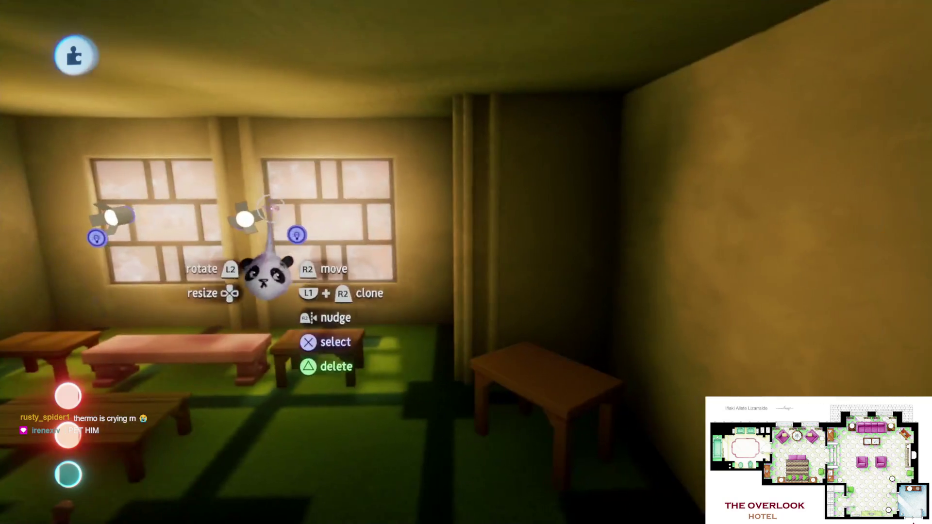
key(Left)
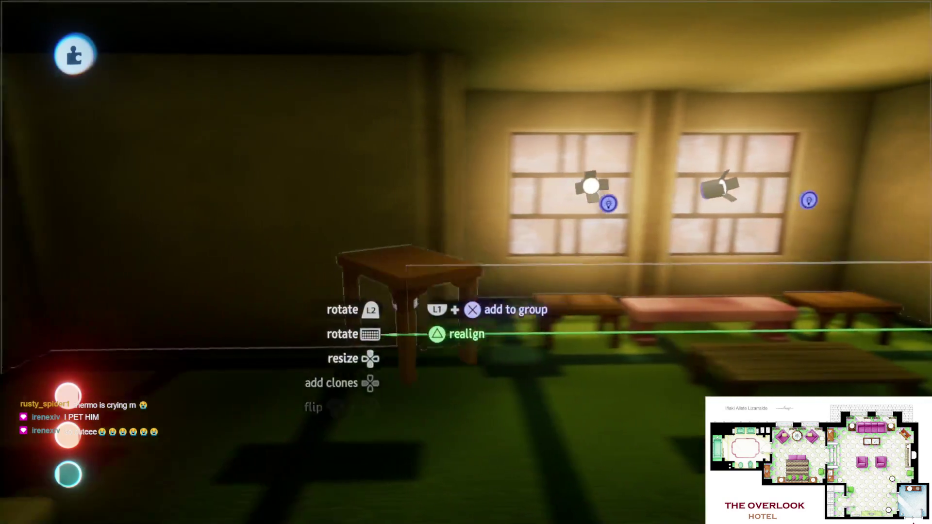
key(Right)
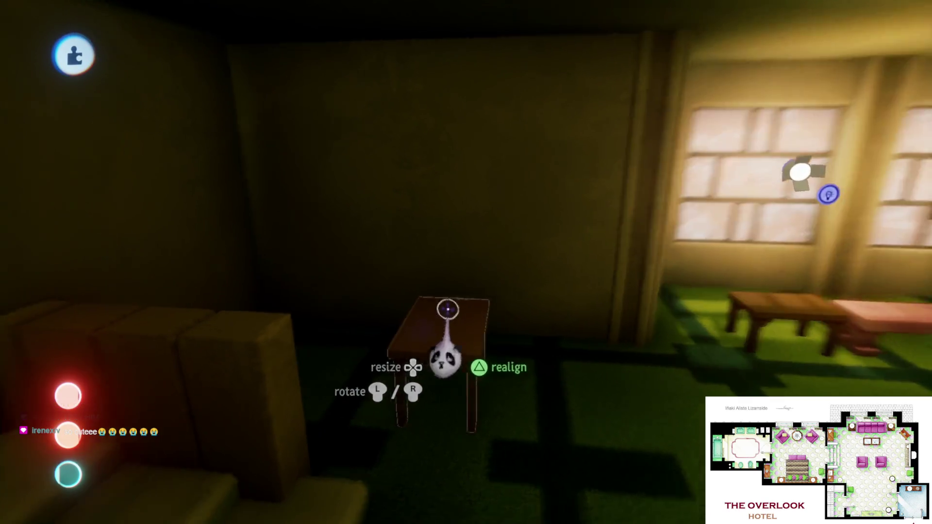
key(Down)
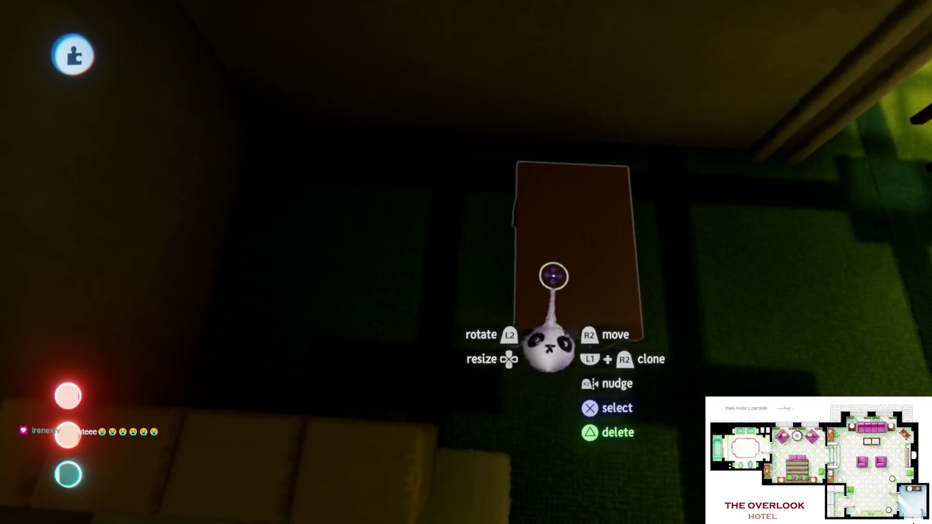
drag(552, 276, 447, 314)
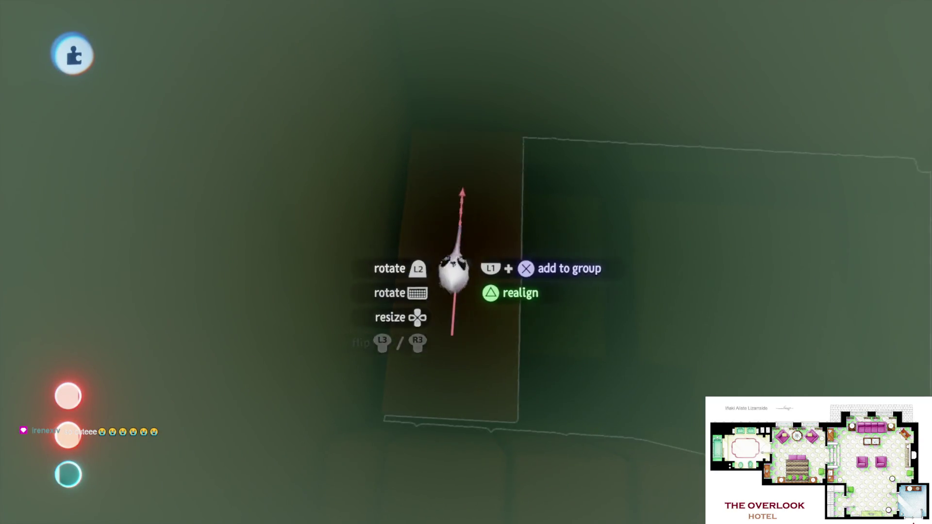
- Deselect the side table and fly through the corridor into the bedroom
key(Up)
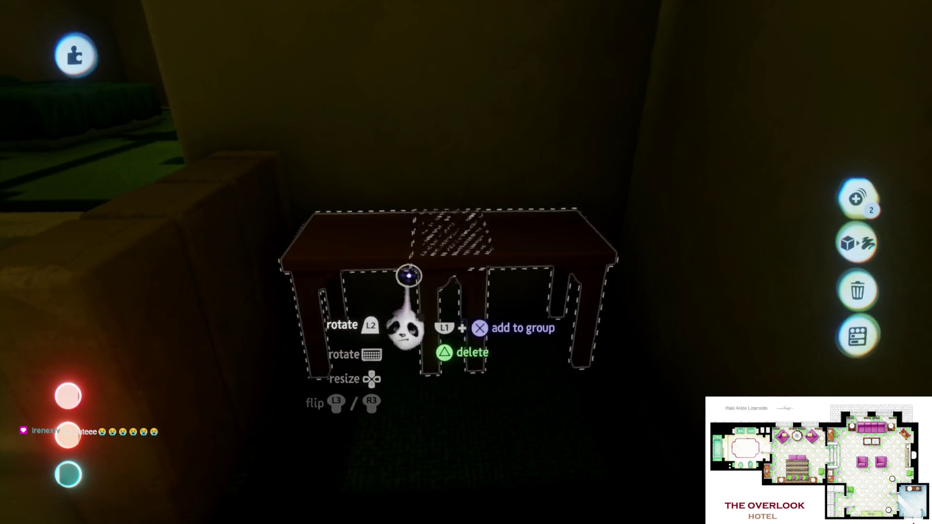
click(435, 267)
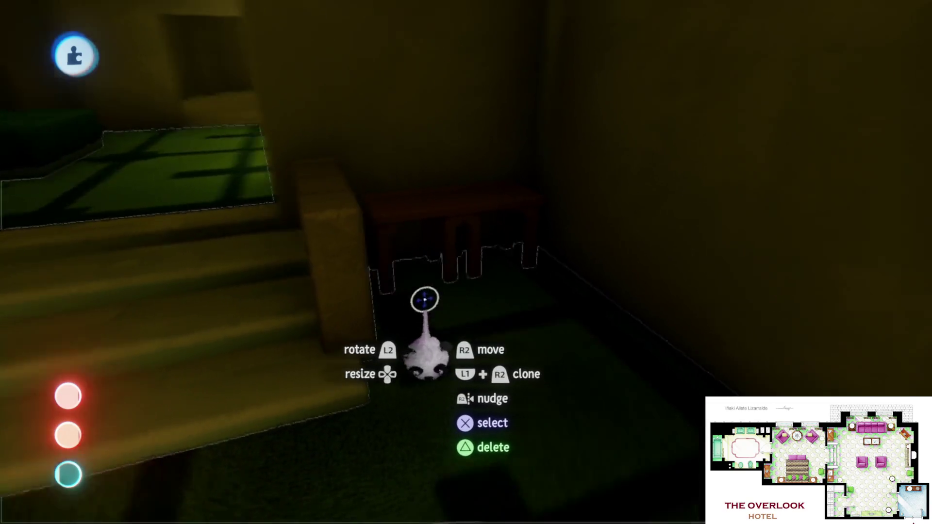
key(Up)
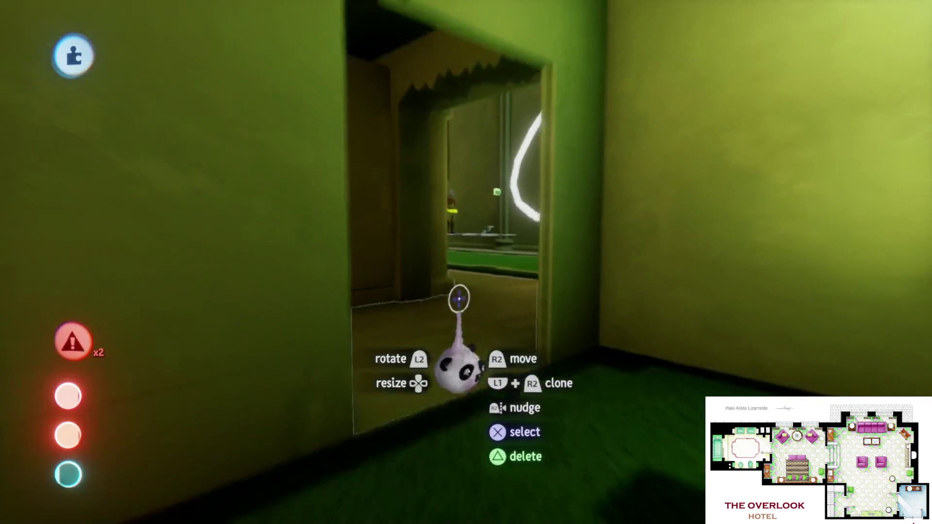
key(Up)
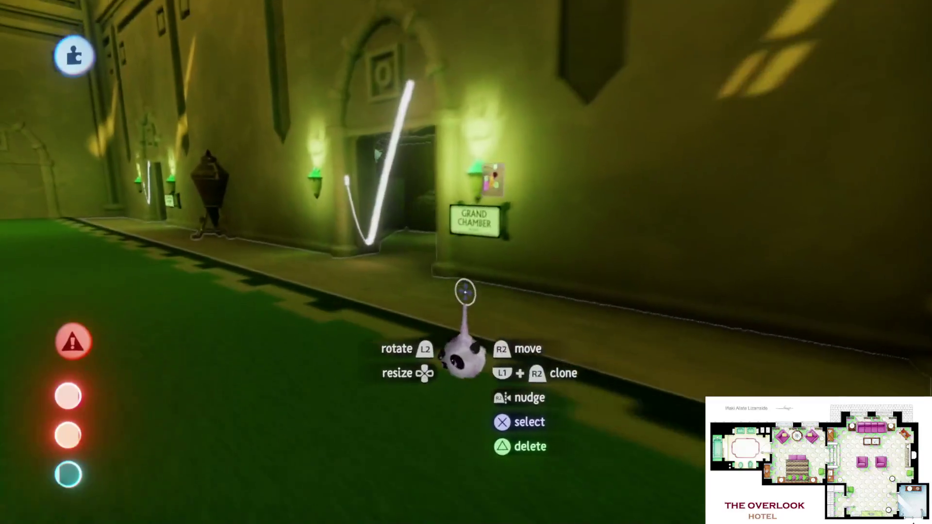
key(Left)
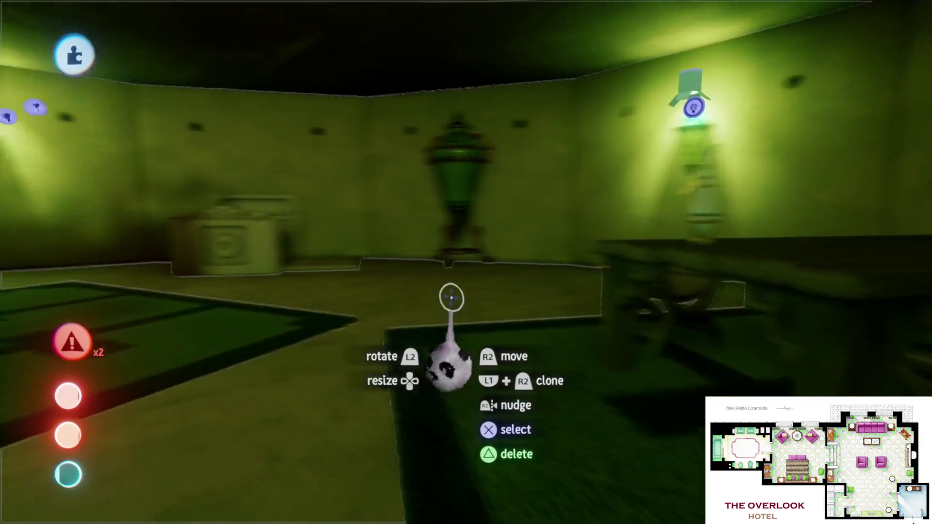
key(Left)
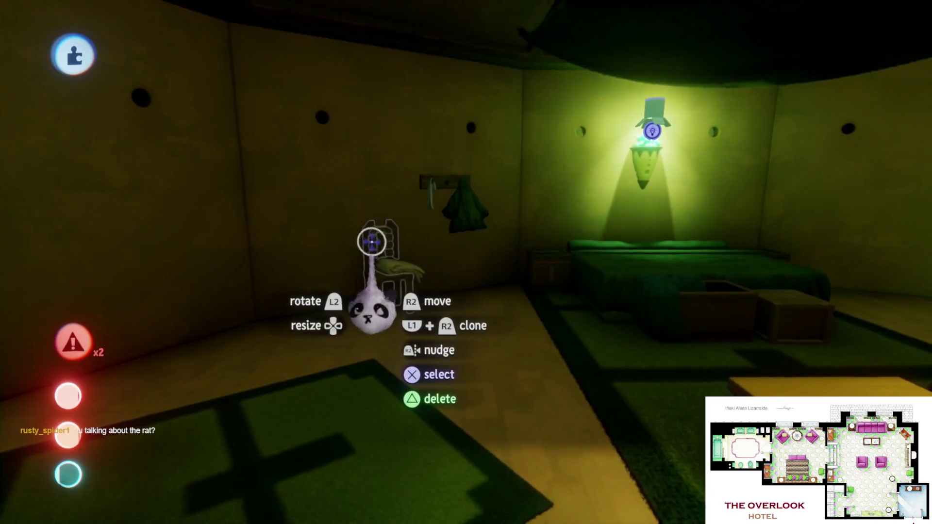
- Grab the tall slatted chair beside the bed and carry it back into the dim room
click(371, 240)
click(381, 241)
key(Left)
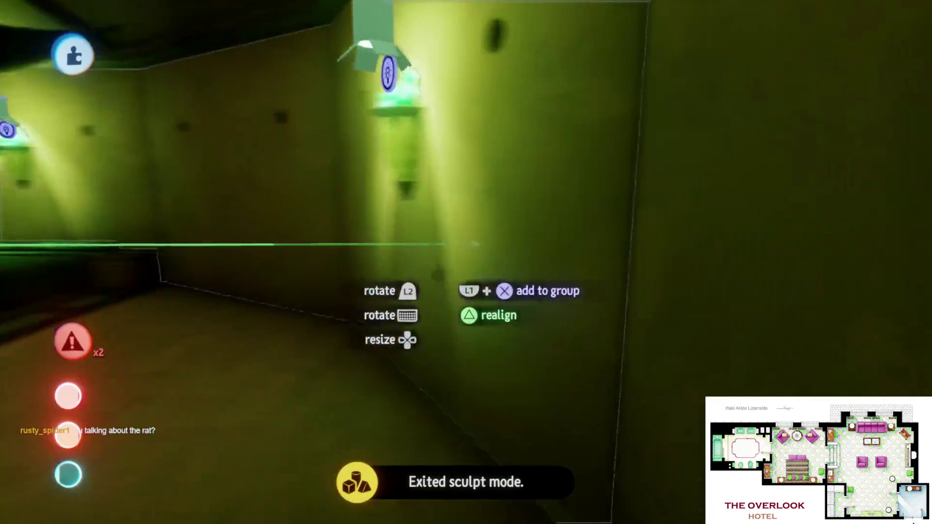
key(Right)
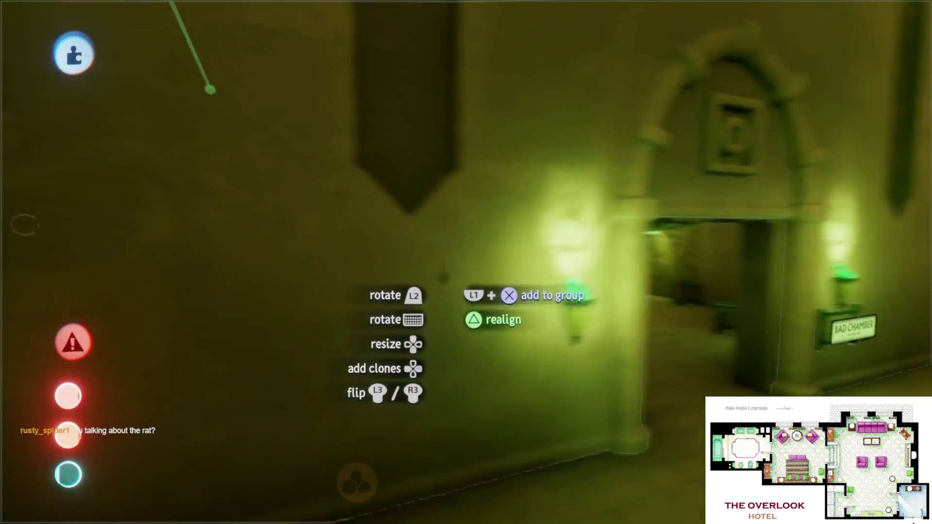
key(Left)
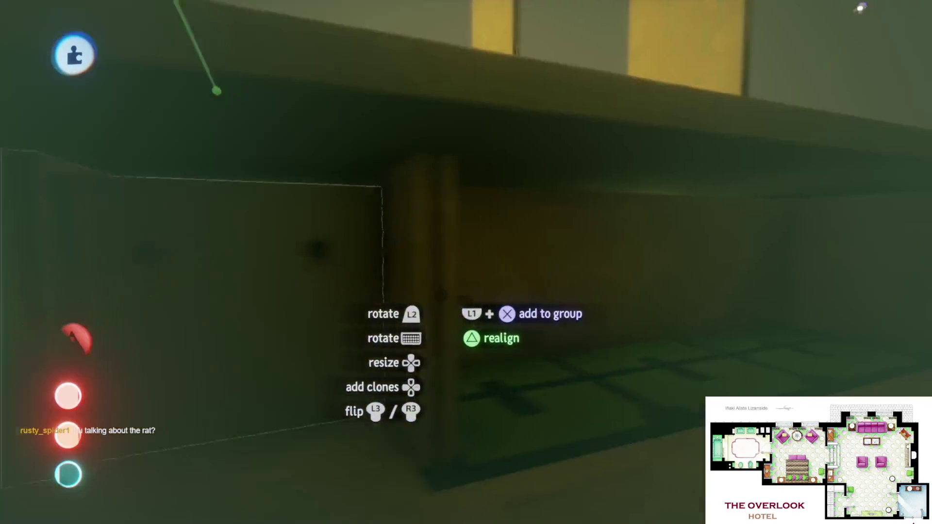
key(Right)
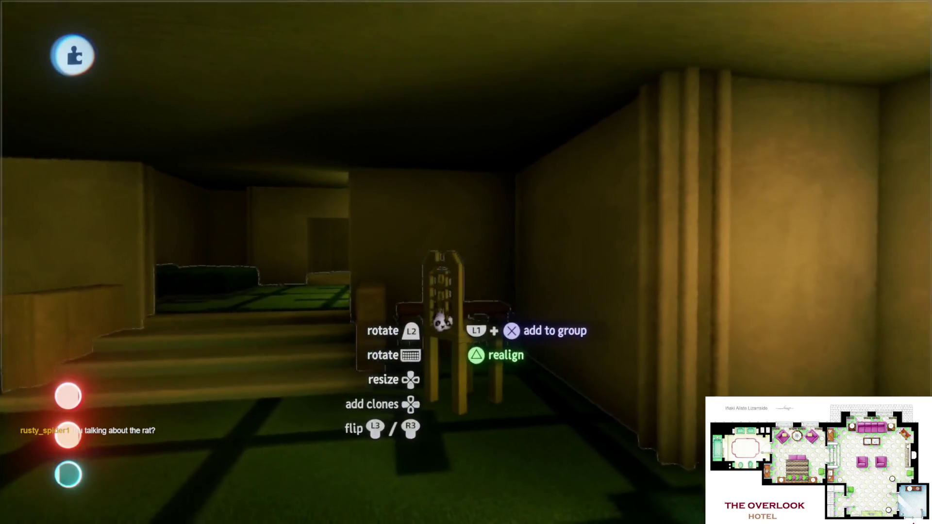
key(Down)
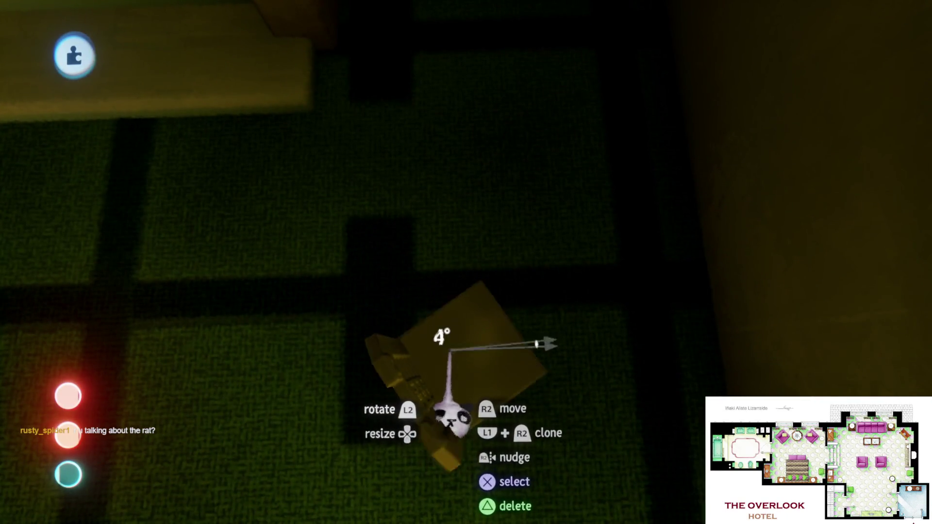
- Set the slatted chair down under the dark side table by the stairs
drag(451, 410, 486, 274)
drag(497, 206, 493, 217)
mouse_move(484, 254)
mouse_down()
mouse_move(447, 275)
mouse_move(456, 225)
mouse_up()
mouse_move(405, 198)
mouse_down()
mouse_move(304, 198)
mouse_move(443, 322)
mouse_move(455, 270)
mouse_move(433, 275)
mouse_move(443, 252)
mouse_move(524, 256)
mouse_move(403, 182)
mouse_up()
mouse_move(416, 269)
mouse_down()
mouse_move(416, 249)
mouse_move(395, 254)
mouse_move(522, 229)
mouse_move(537, 238)
mouse_up()
- Move the dark side table against the pillared wall beside the chair
mouse_move(545, 167)
mouse_down()
mouse_move(580, 164)
mouse_move(432, 226)
mouse_move(447, 201)
mouse_up()
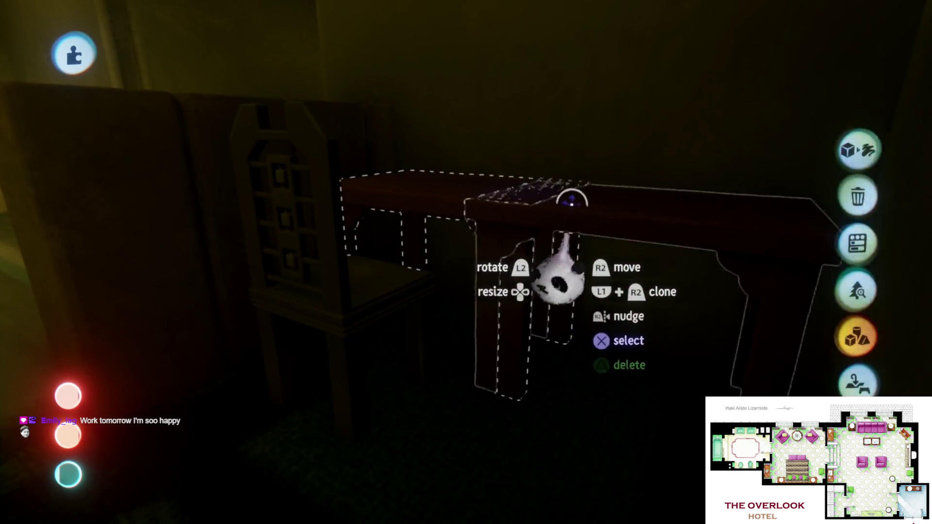
click(582, 175)
mouse_move(582, 194)
mouse_down()
mouse_move(576, 228)
mouse_move(510, 291)
mouse_up()
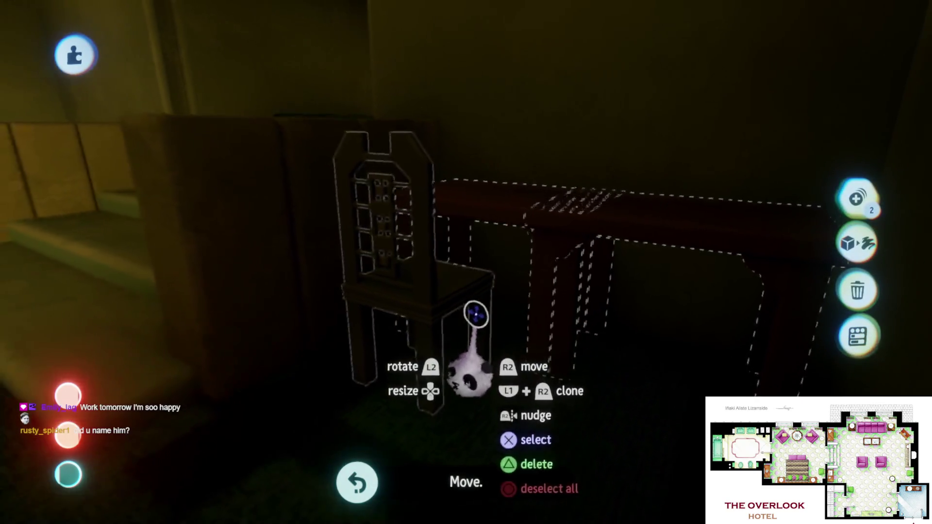
click(450, 179)
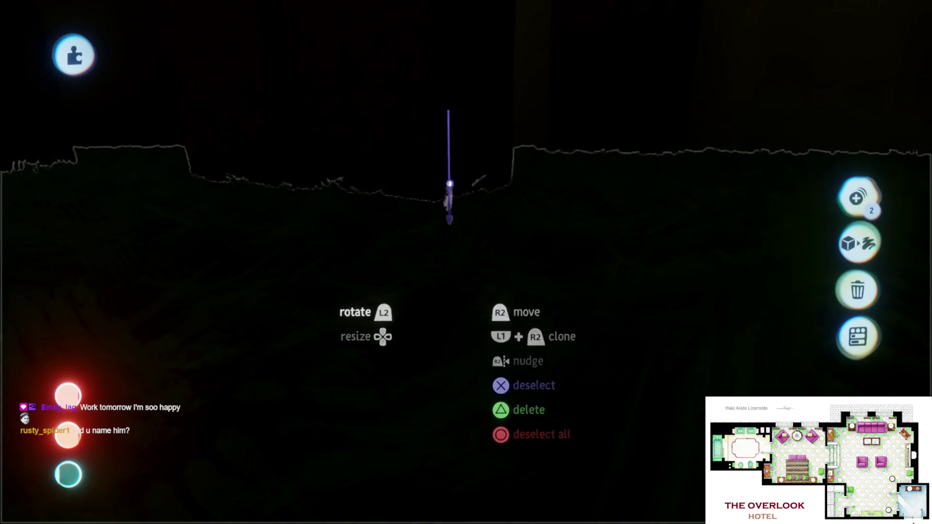
mouse_move(424, 194)
mouse_down()
mouse_move(421, 247)
mouse_move(439, 264)
mouse_up()
mouse_move(427, 315)
mouse_down()
mouse_move(383, 306)
mouse_move(421, 311)
mouse_move(437, 353)
mouse_move(389, 103)
mouse_move(474, 493)
mouse_move(464, 432)
mouse_move(483, 301)
mouse_move(473, 318)
mouse_up()
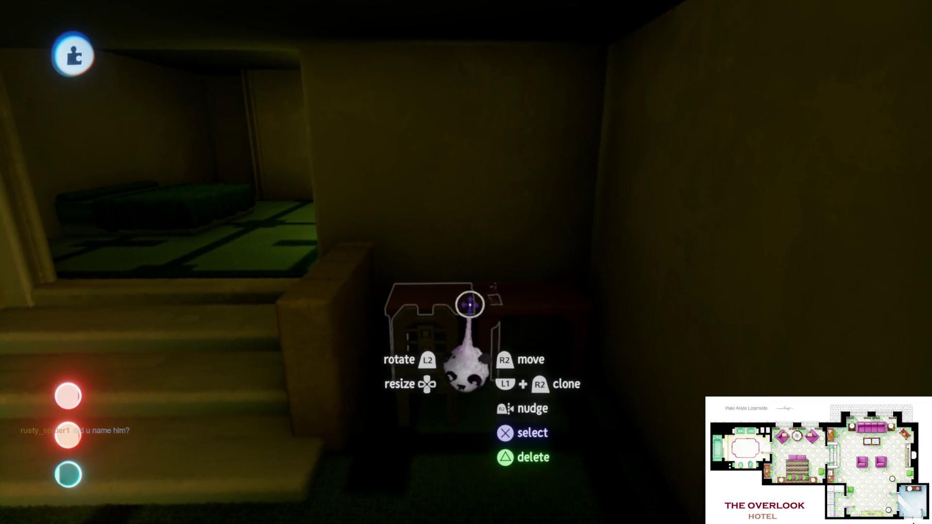
click(469, 304)
mouse_move(532, 300)
mouse_down()
mouse_move(478, 349)
mouse_move(416, 267)
mouse_up()
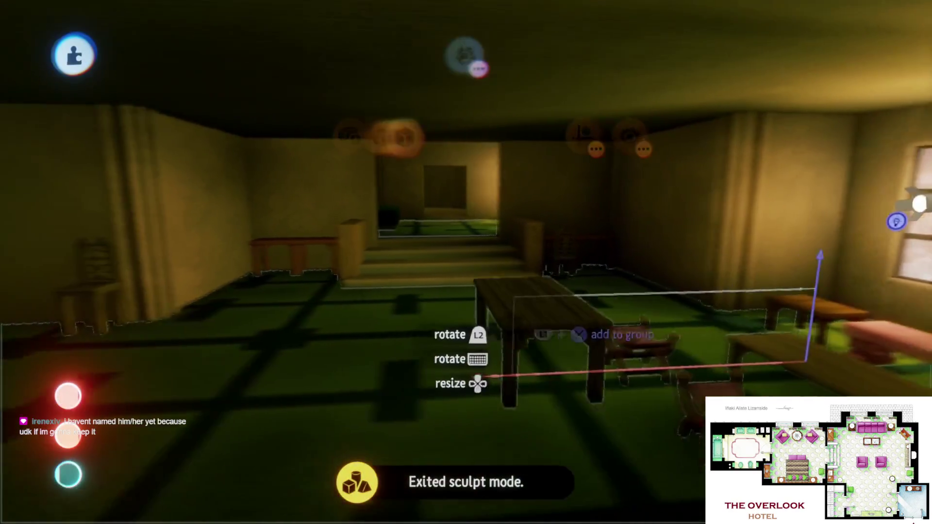
- Stand the dark wooden door panel upright, turned about 90°, in the doorway against the wall
drag(520, 332, 500, 363)
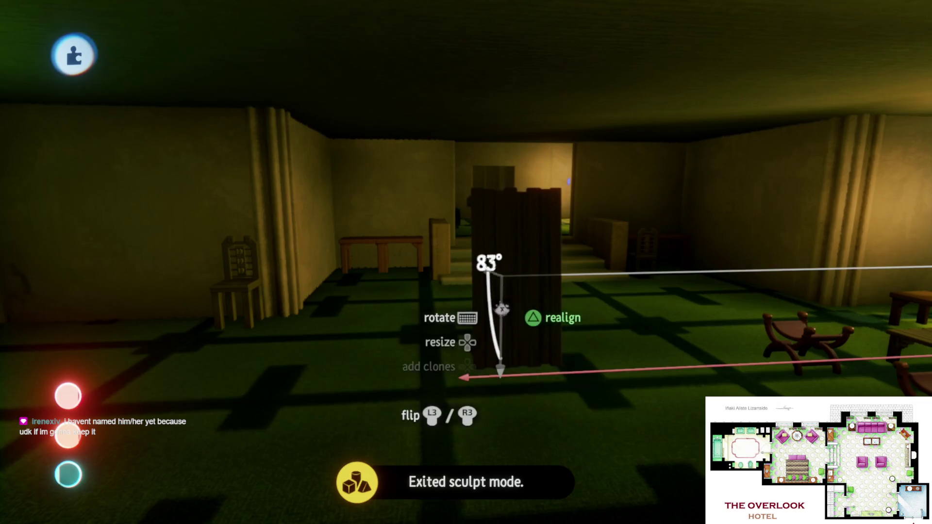
mouse_move(499, 307)
mouse_down()
mouse_move(493, 281)
mouse_move(410, 316)
mouse_move(483, 316)
mouse_move(495, 332)
mouse_up()
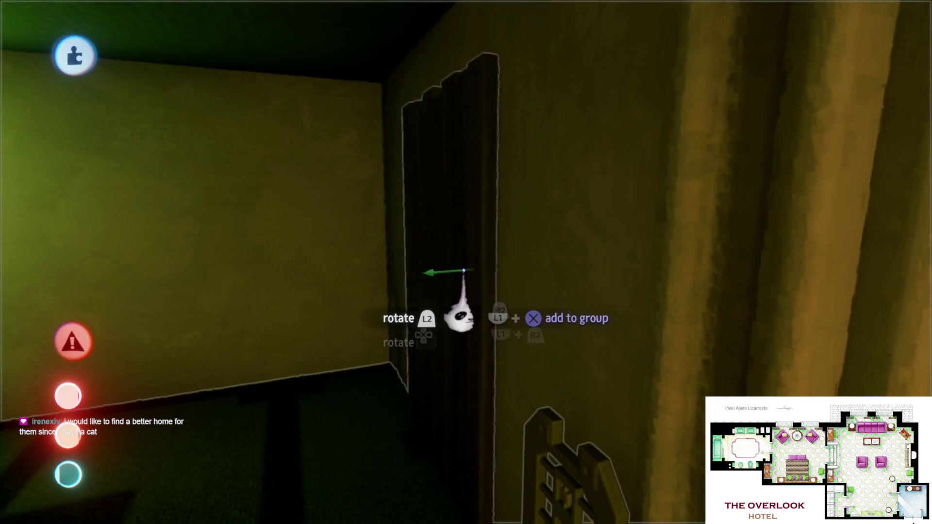
drag(473, 282, 441, 298)
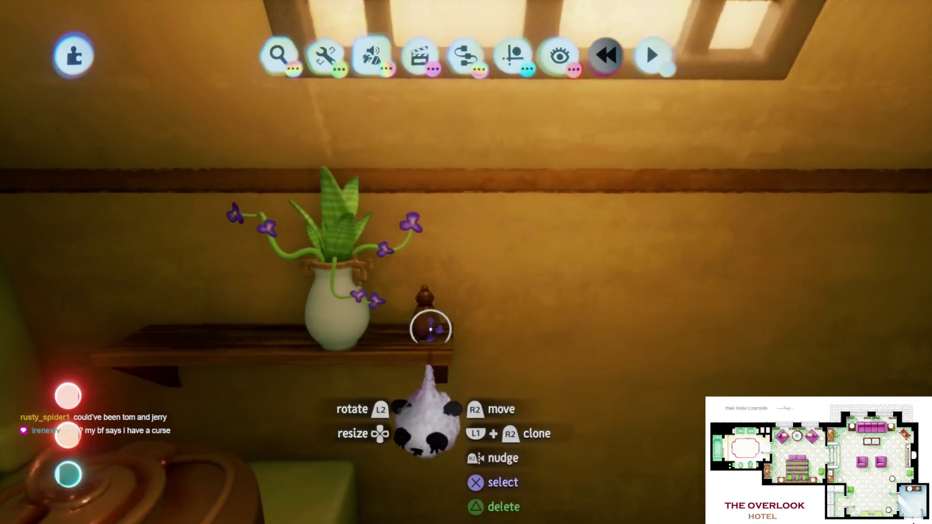
- Pick up the small wooden finial from the shelf beside the vase
scroll(435, 333, up, 5)
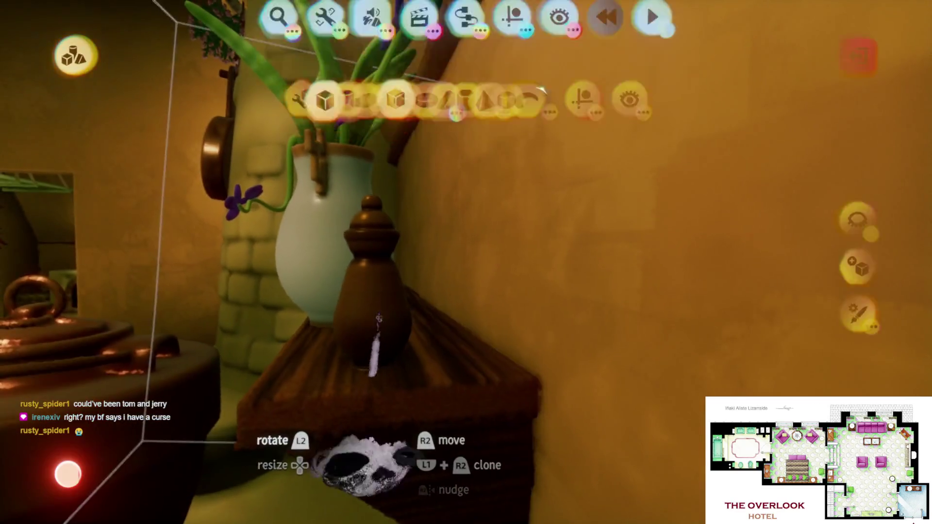
mouse_move(370, 312)
mouse_down()
mouse_move(374, 374)
mouse_move(416, 360)
mouse_move(437, 378)
mouse_move(416, 333)
mouse_move(468, 361)
mouse_move(453, 345)
mouse_move(443, 378)
mouse_move(383, 306)
mouse_move(448, 373)
mouse_move(410, 388)
mouse_move(401, 407)
mouse_move(422, 408)
mouse_up()
- Fit the wooden finial on the door's edge as a doorknob, enlarged to 168%
mouse_move(424, 370)
mouse_down()
mouse_move(433, 370)
mouse_move(427, 389)
mouse_move(431, 375)
mouse_up()
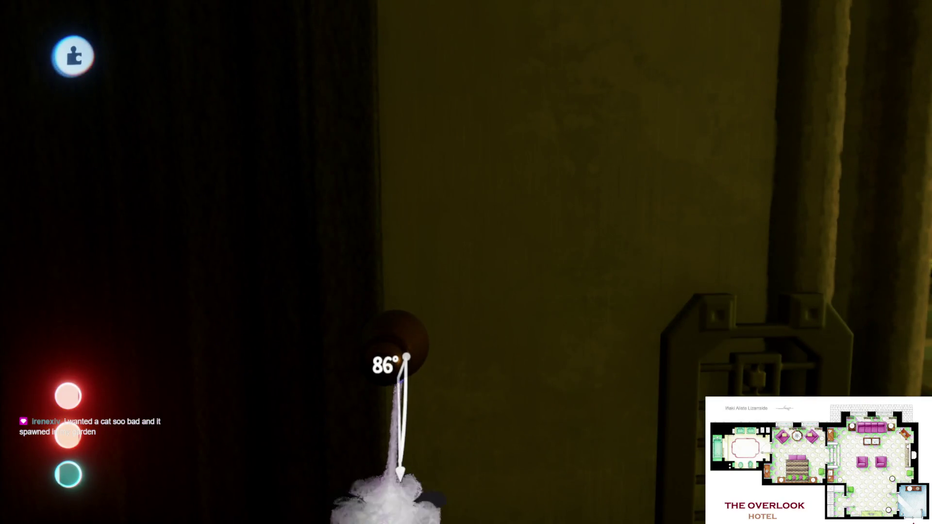
mouse_move(400, 478)
mouse_down()
mouse_move(428, 408)
mouse_move(479, 416)
mouse_up()
right_click(514, 391)
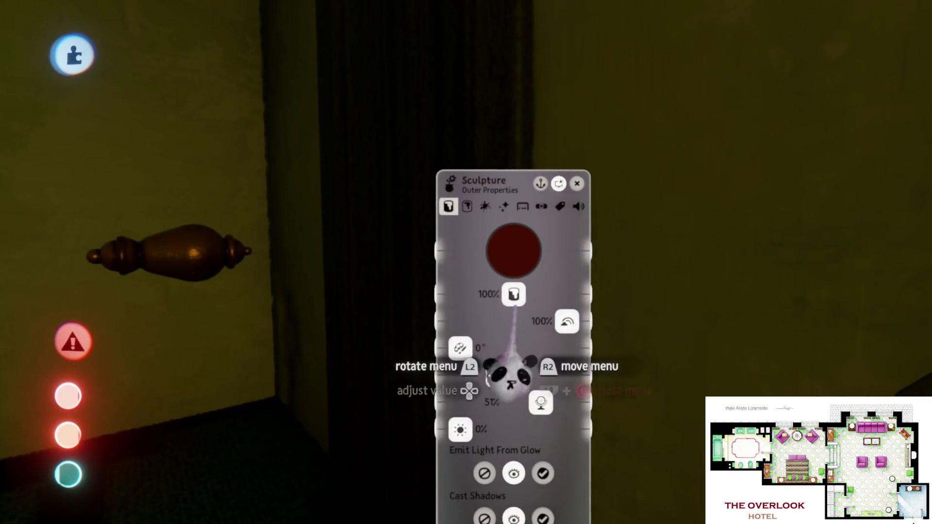
key(Escape)
mouse_move(416, 260)
mouse_down()
mouse_move(478, 333)
mouse_move(533, 352)
mouse_move(513, 387)
mouse_move(498, 390)
mouse_up()
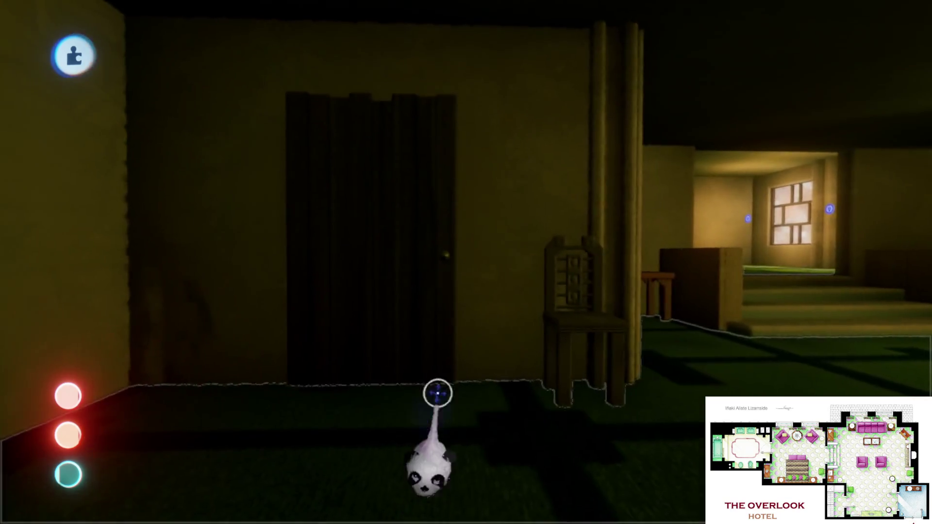
drag(451, 251, 453, 260)
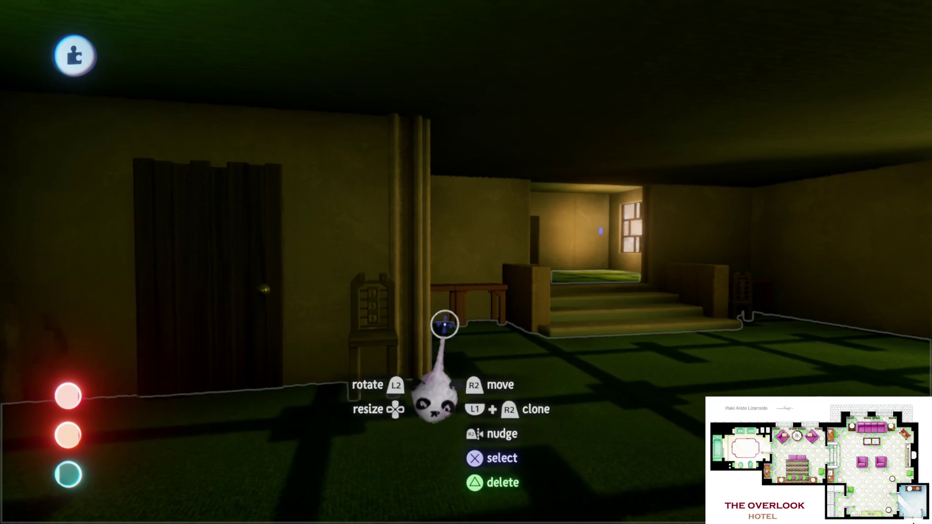
key(Escape)
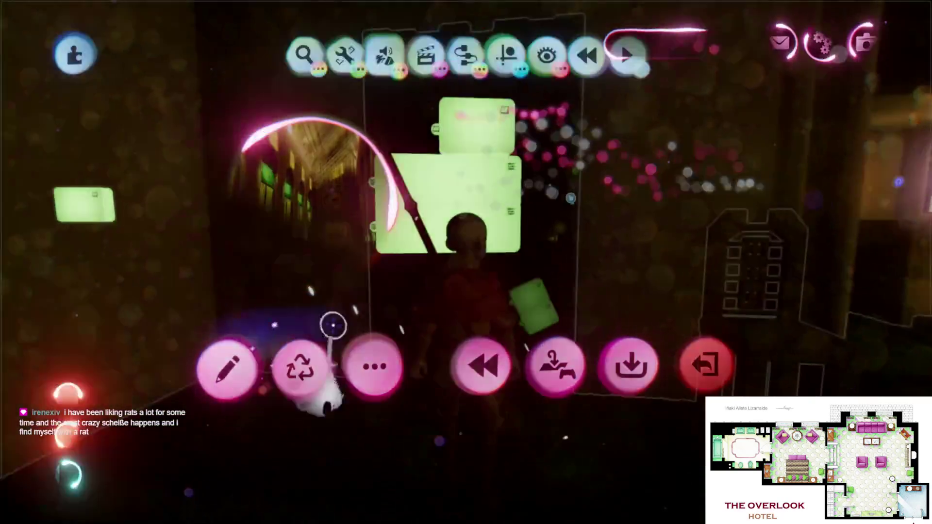
- Select the knobbed door and launch Play Mode from the scene menu, then pause
click(492, 291)
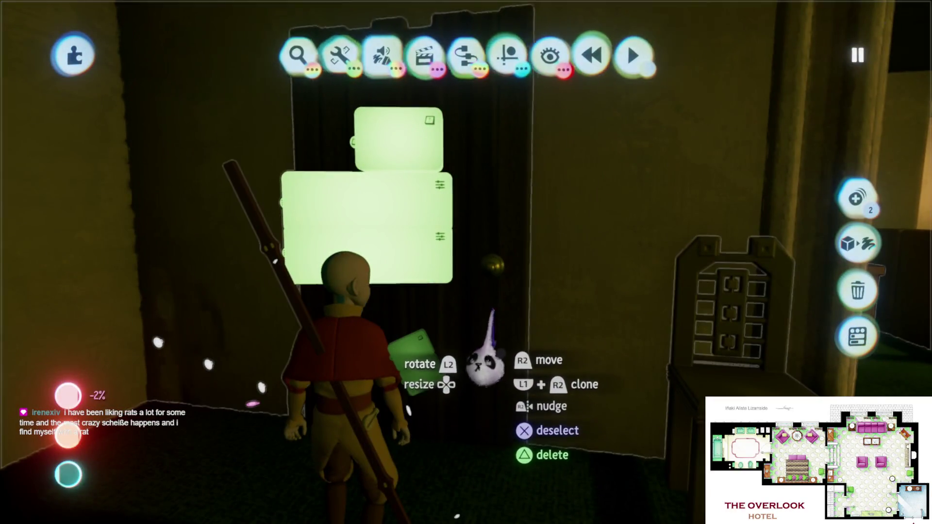
click(493, 395)
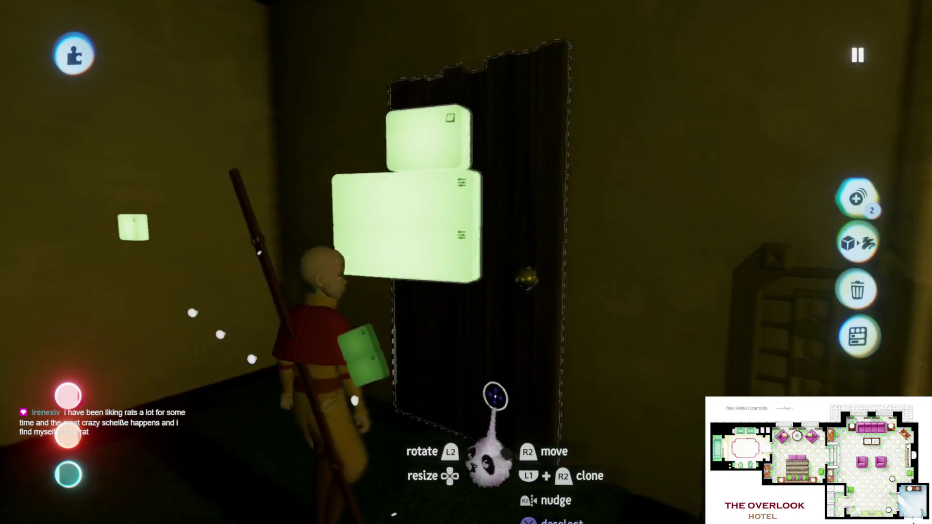
key(Escape)
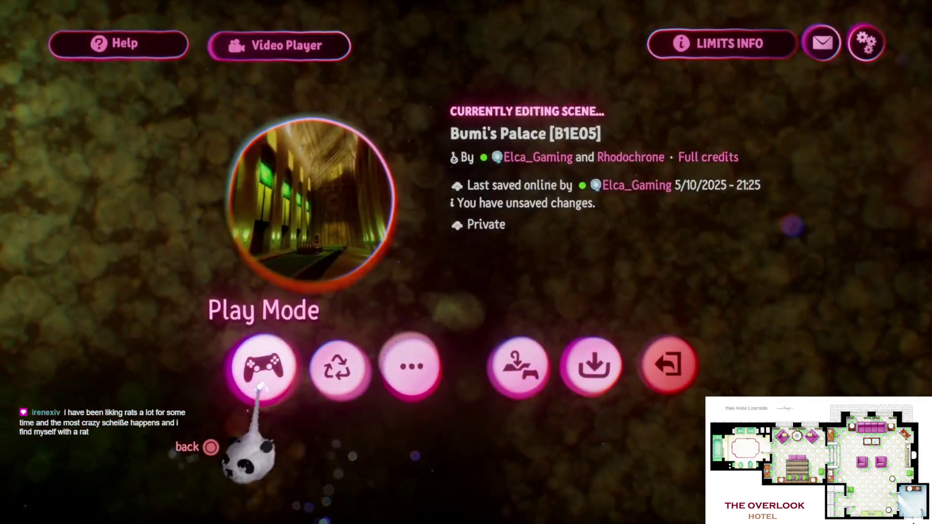
click(264, 371)
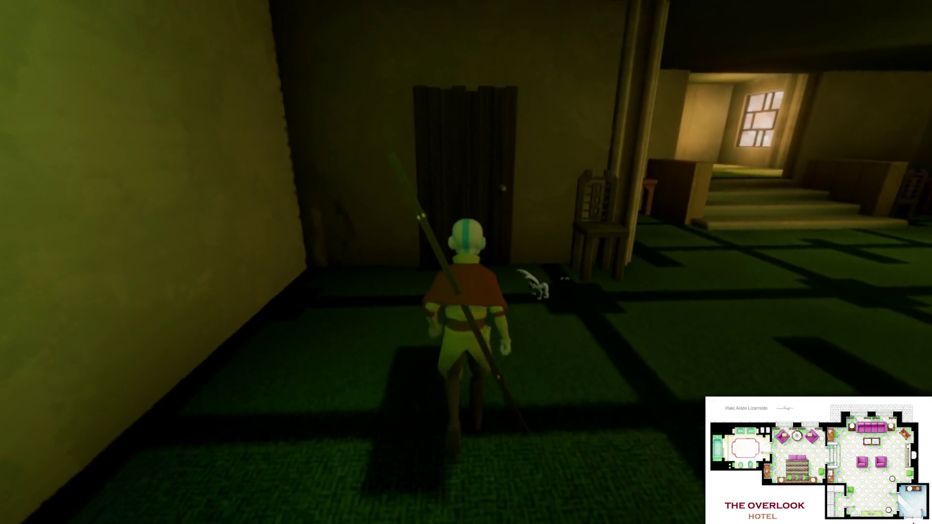
key(Escape)
click(242, 374)
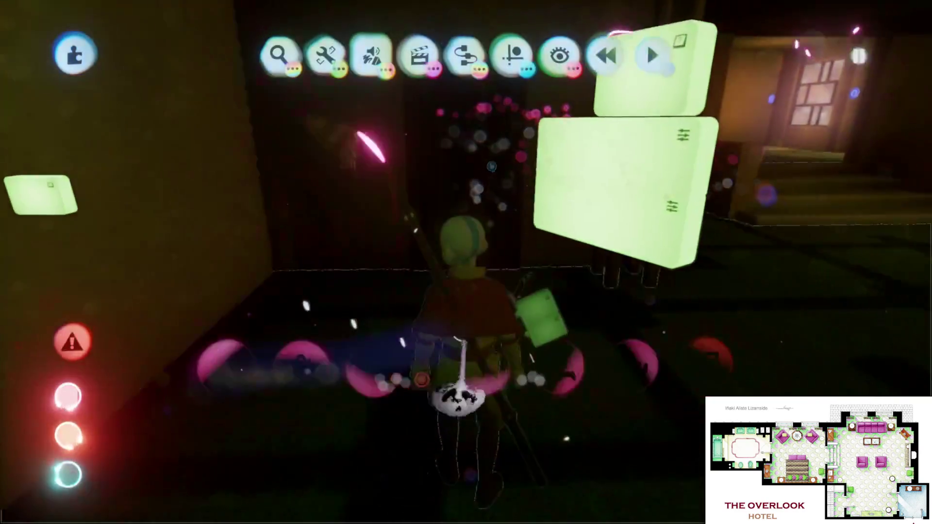
click(493, 266)
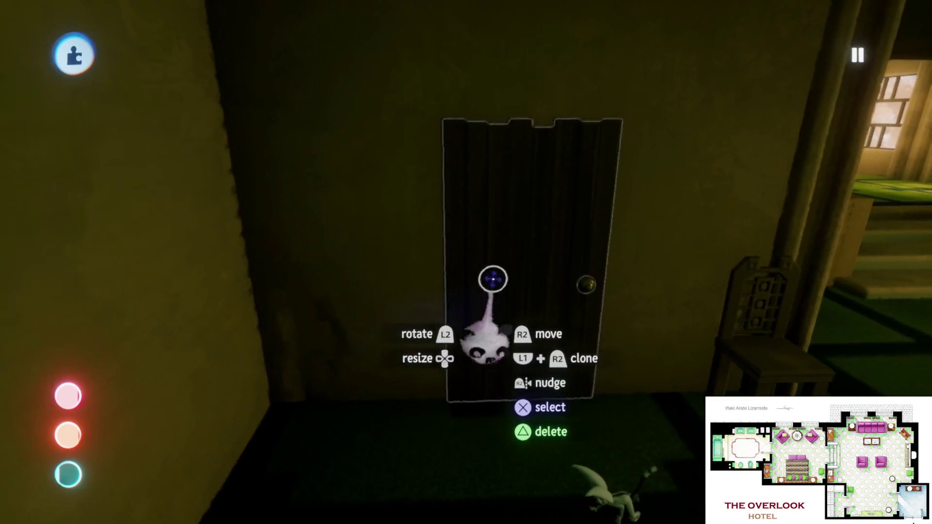
click(493, 277)
click(428, 310)
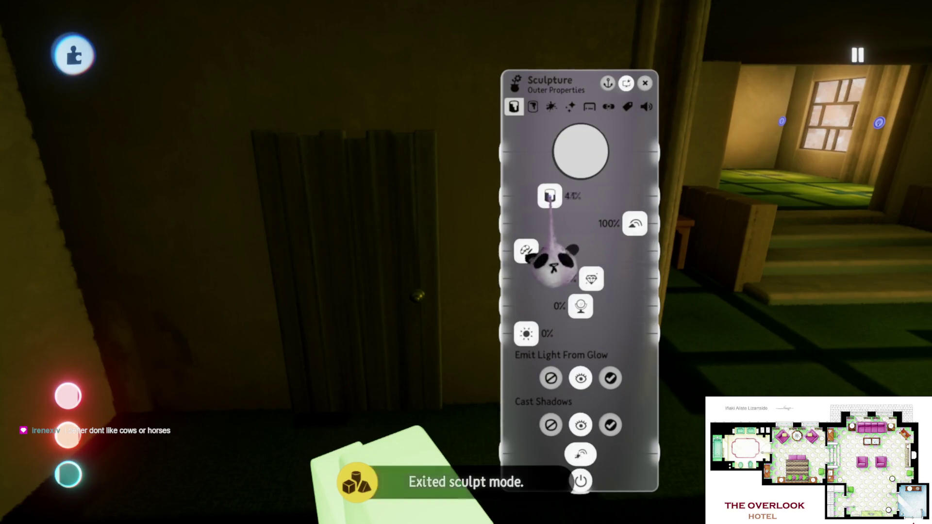
key(Escape)
key(Escape)
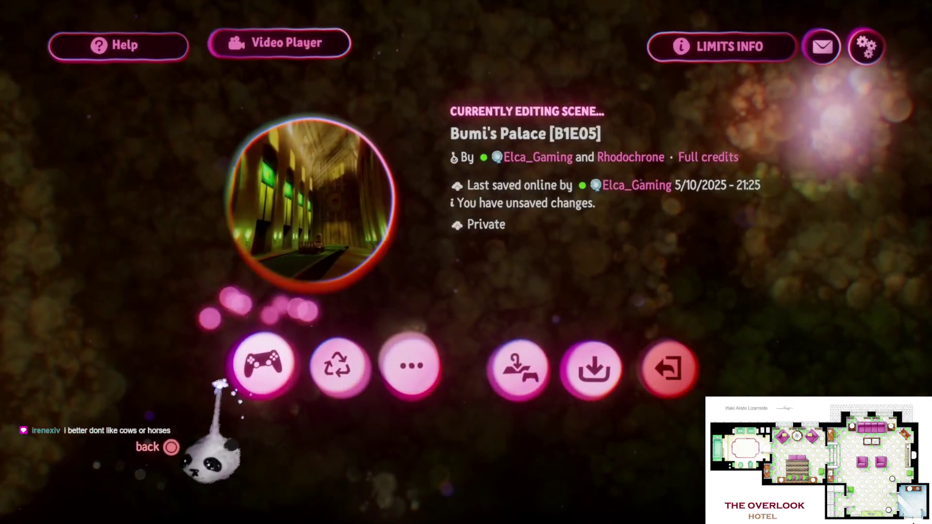
click(266, 367)
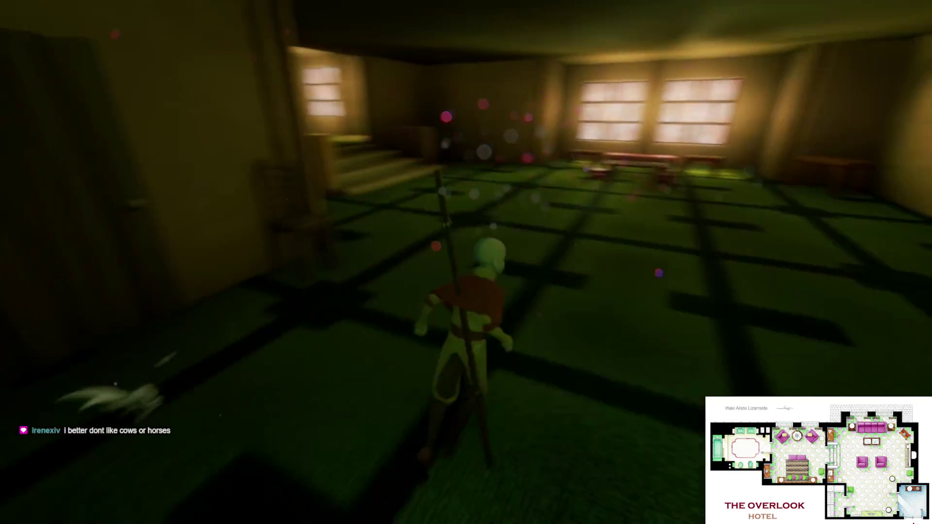
- Run the character through the windowed room and bench room, then return to Edit Mode
key(w)
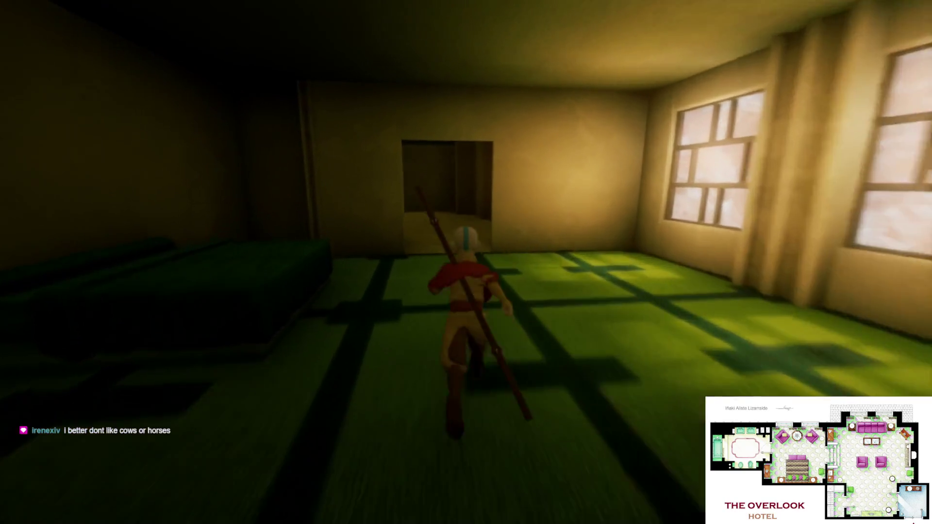
key(w)
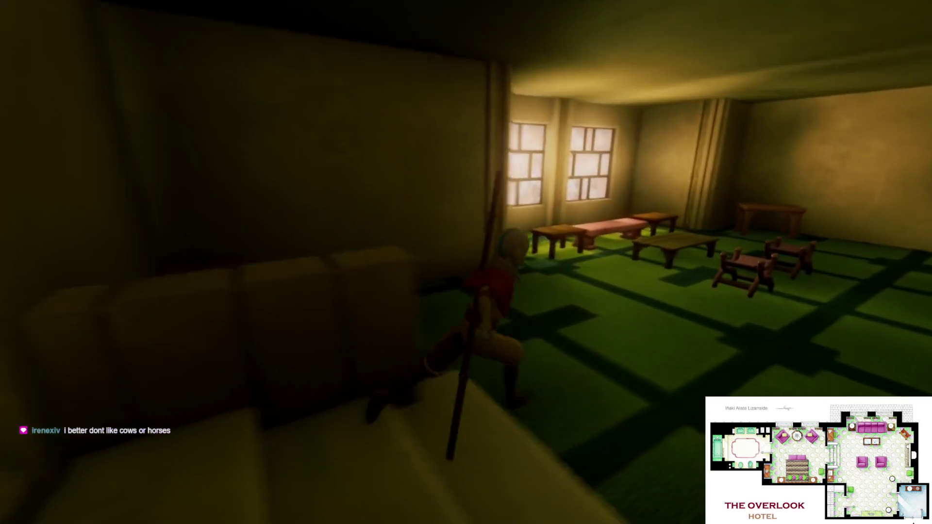
key(d)
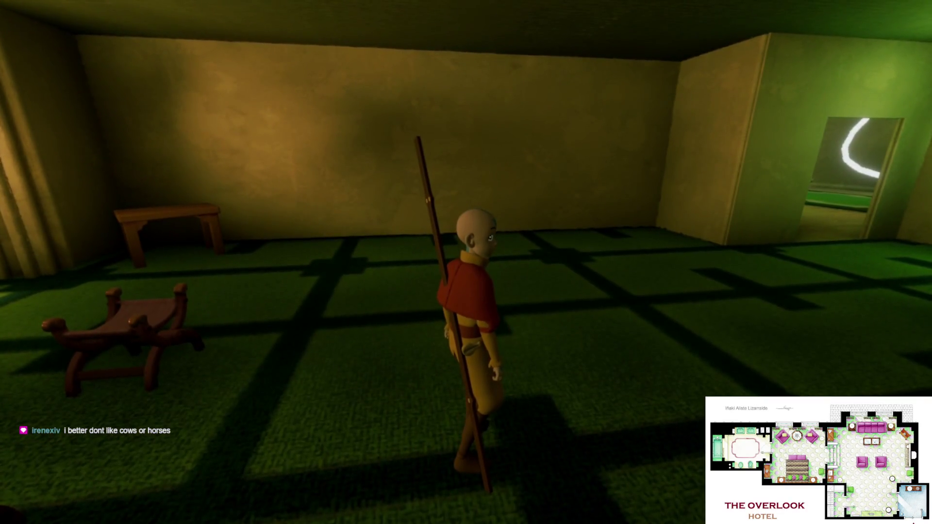
key(w)
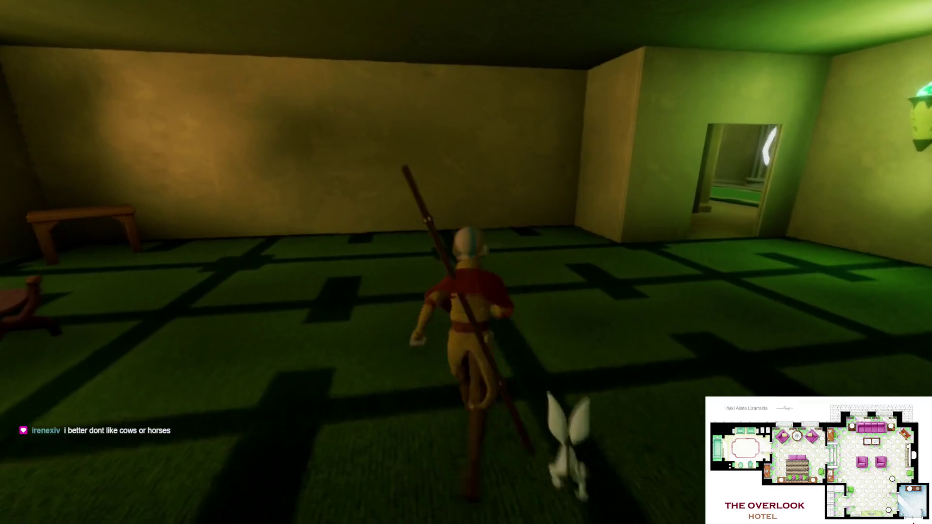
key(Escape)
key(Return)
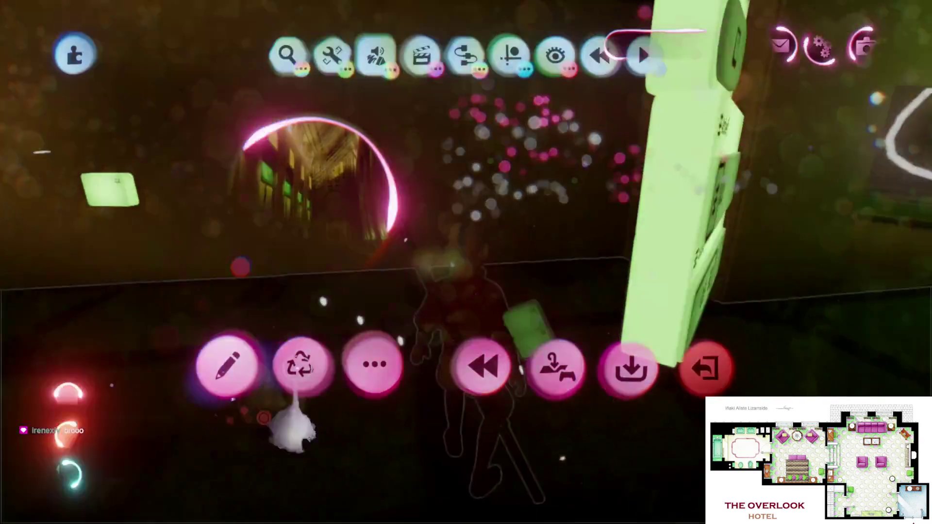
- Fly the edit camera past the windowed wall and benches, turning toward the right wall
key(w)
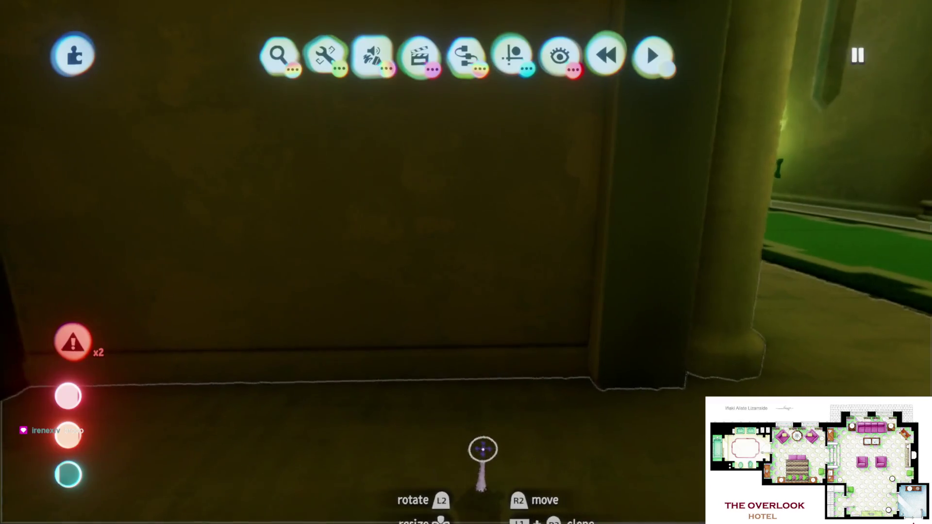
key(w)
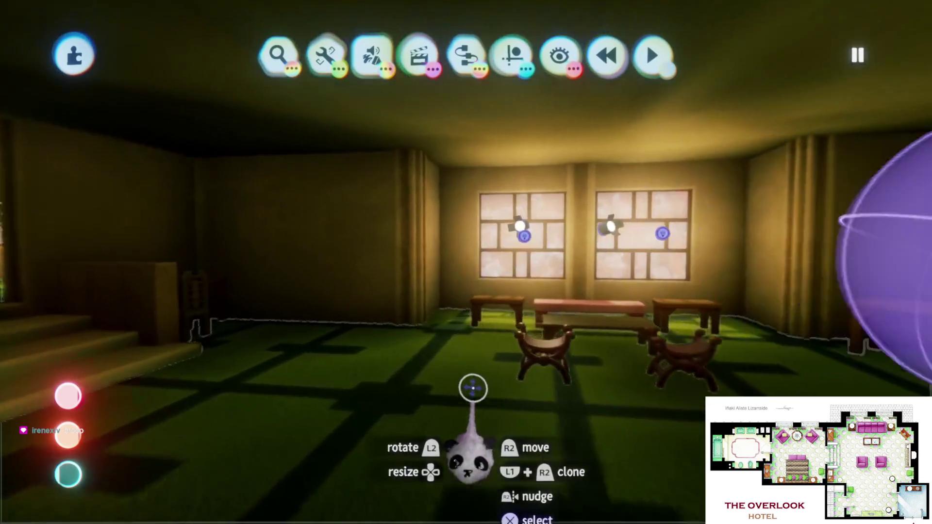
key(d)
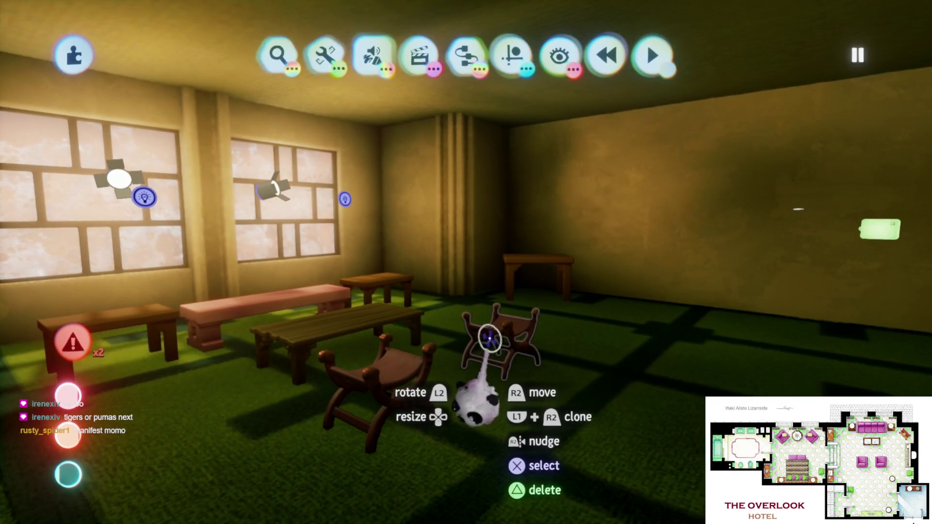
- Fly down the corridor past the urns and look around the bunk-bed dormitory
key(d)
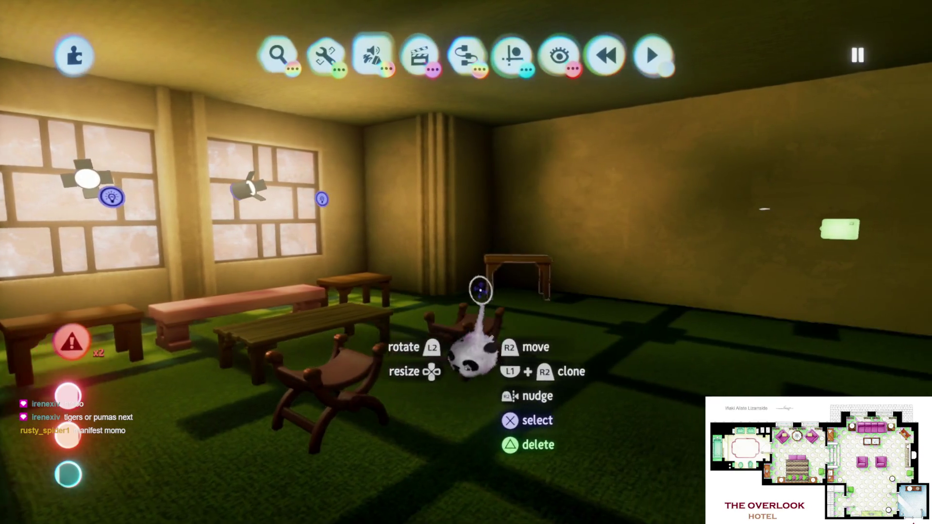
key(w)
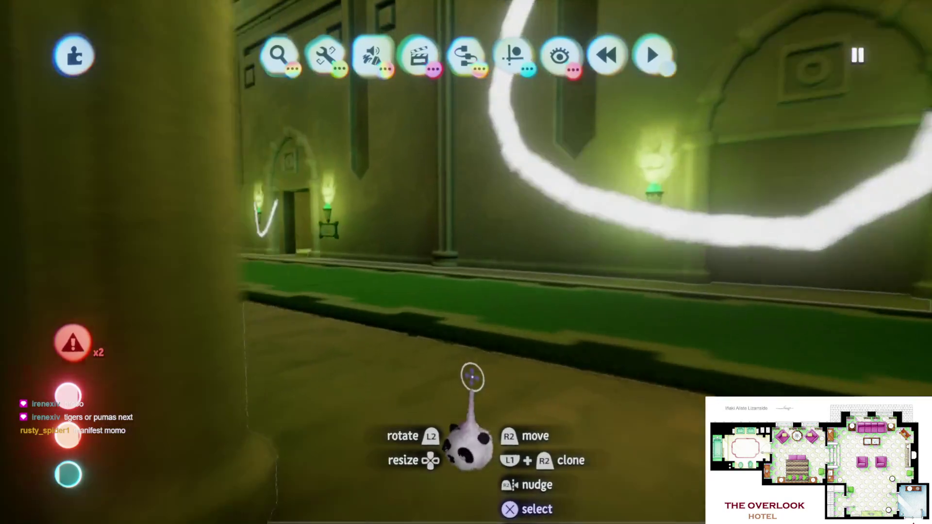
key(w)
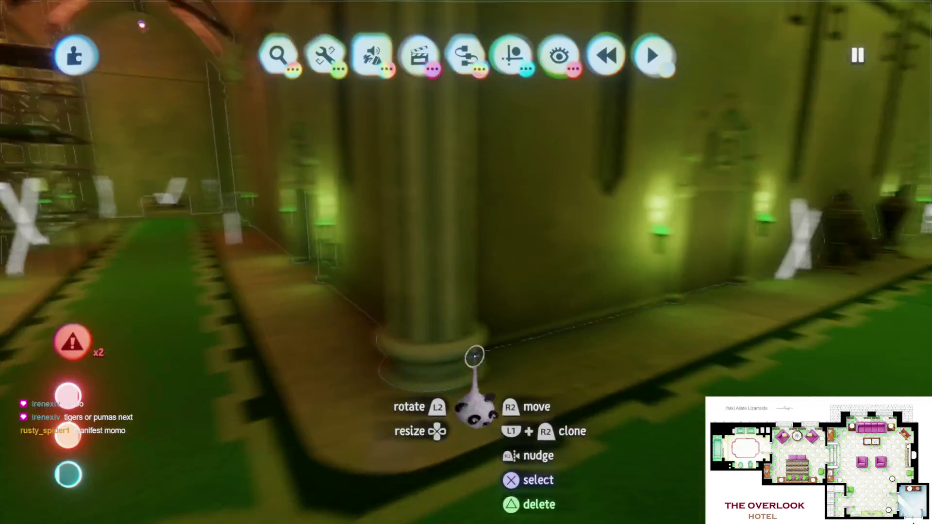
key(w)
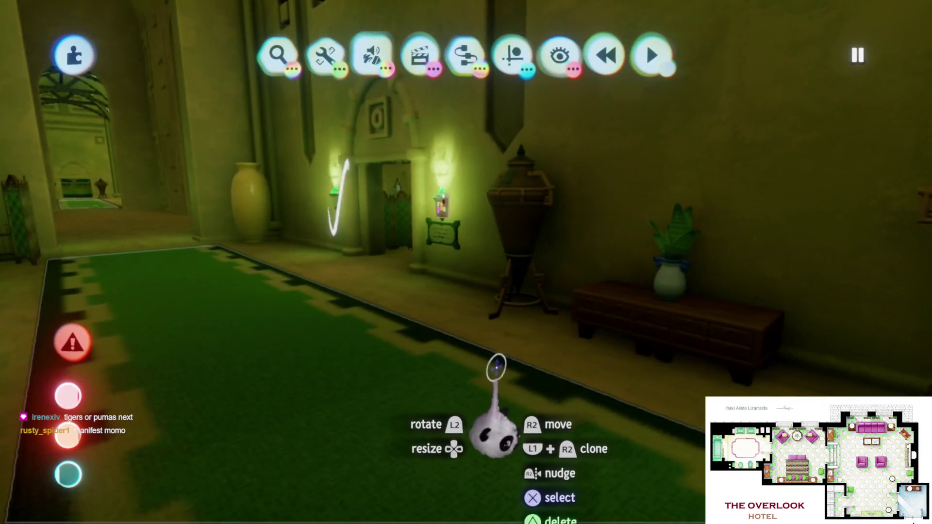
key(w)
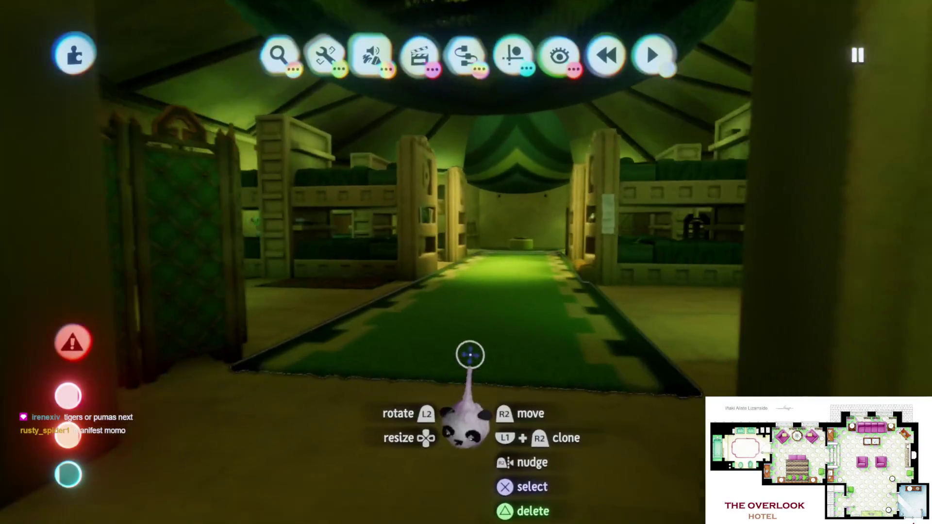
key(w)
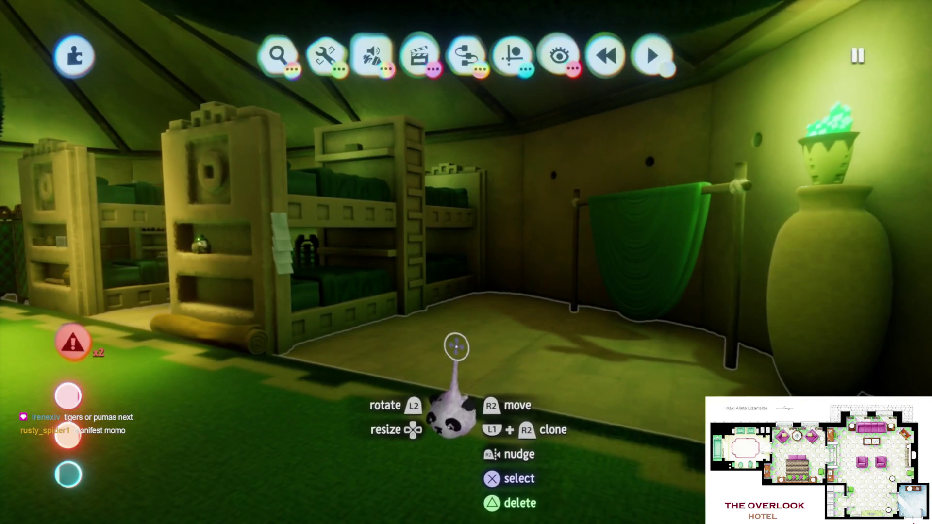
key(w)
key(w)
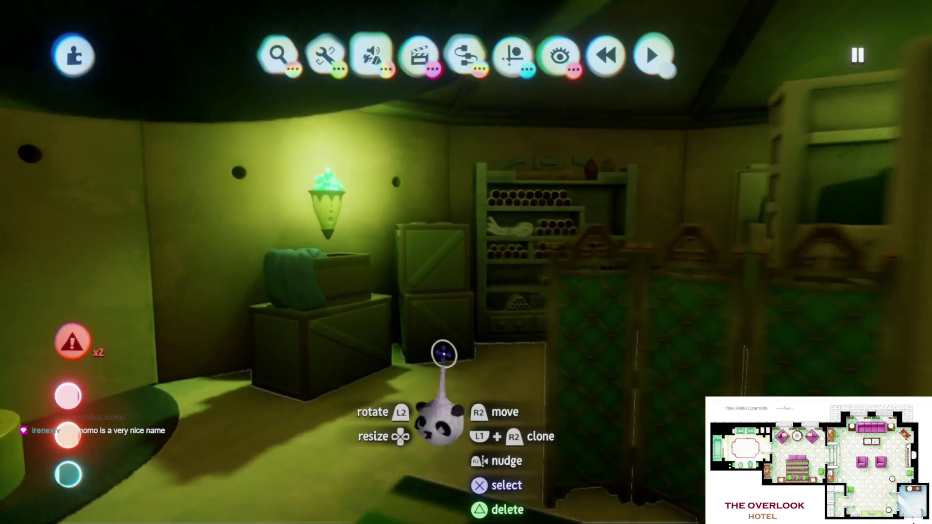
key(w)
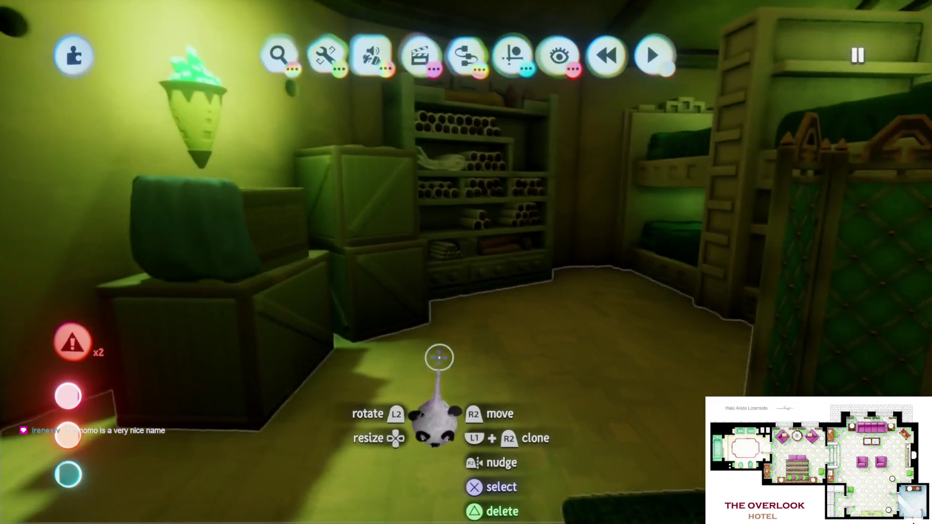
key(w)
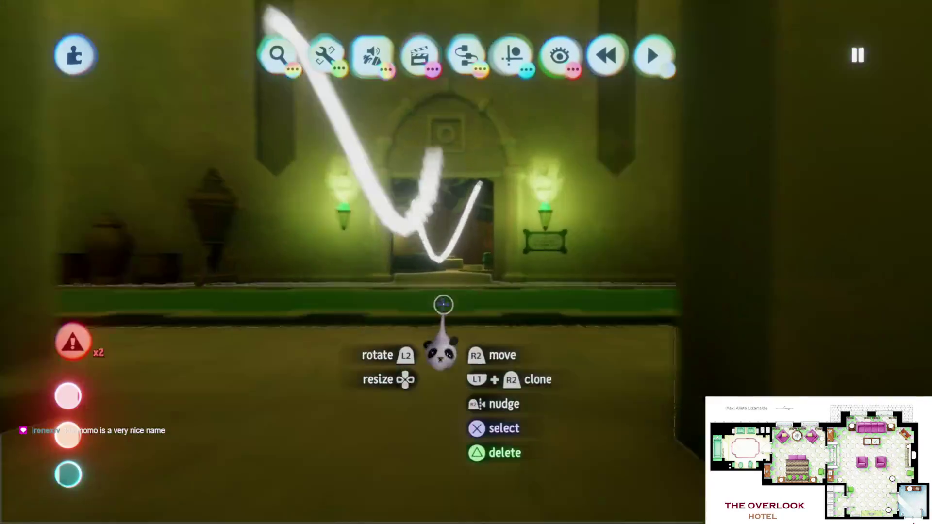
key(w)
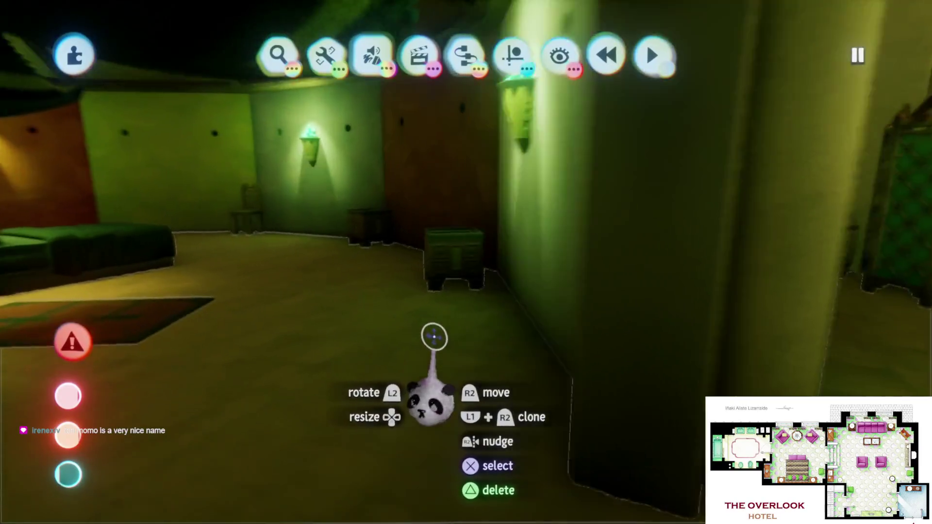
key(w)
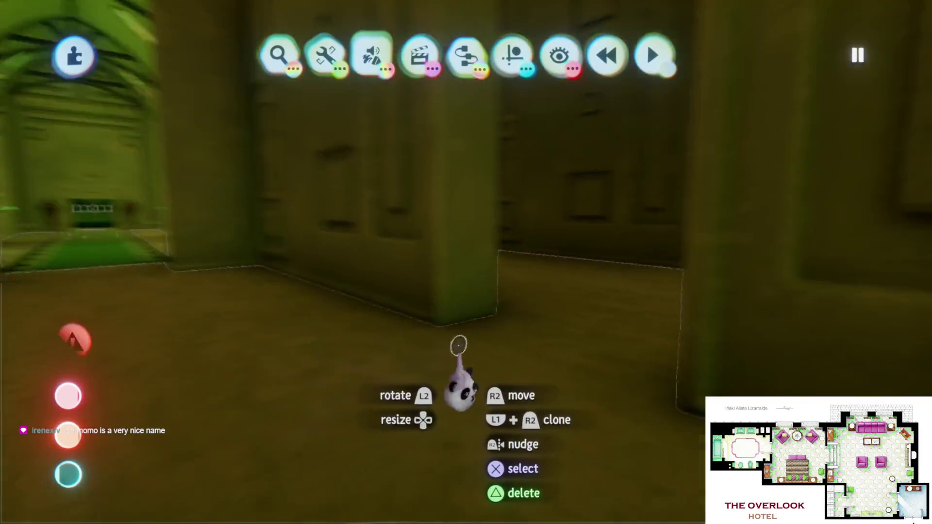
- Fly through the doorway into the sunlit kitchen and the adjoining storage room
key(d)
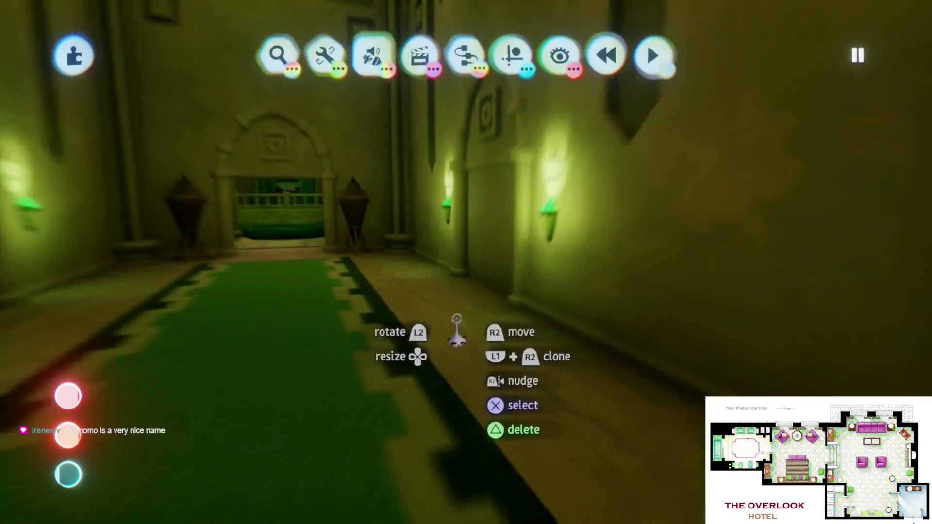
key(w)
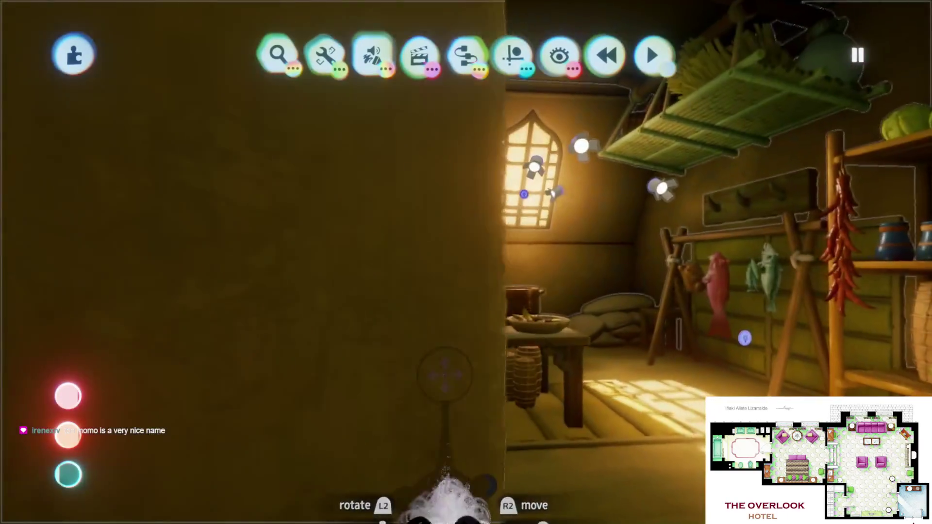
key(a)
key(w)
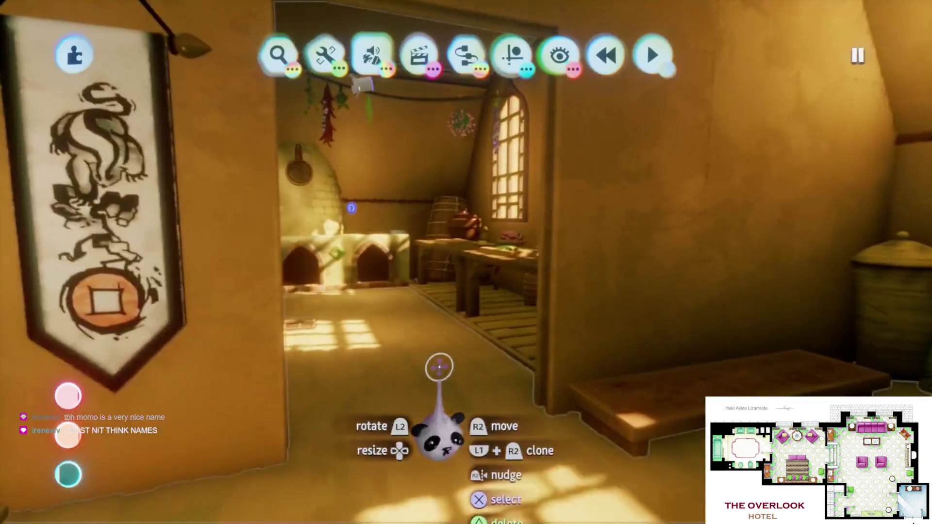
key(w)
key(a)
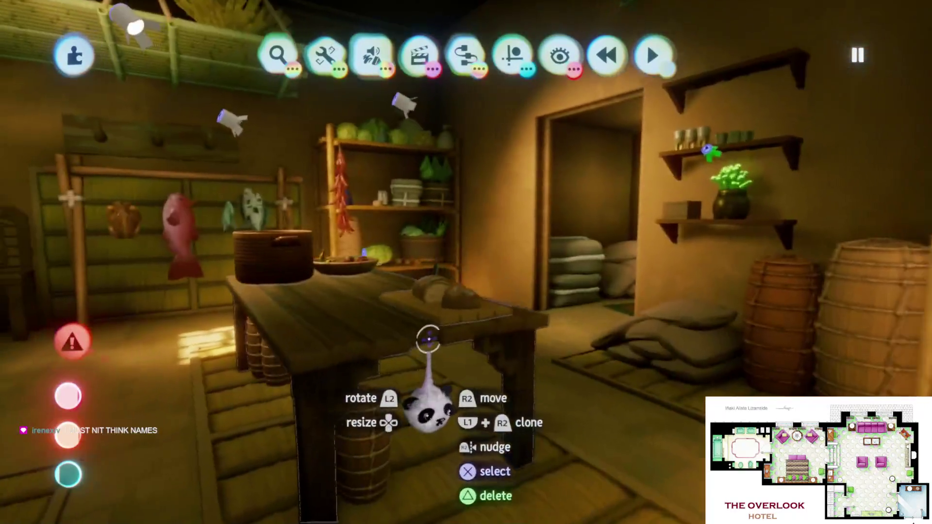
- Fly down the green hallway back into the windowed room up to the benches
key(w)
key(d)
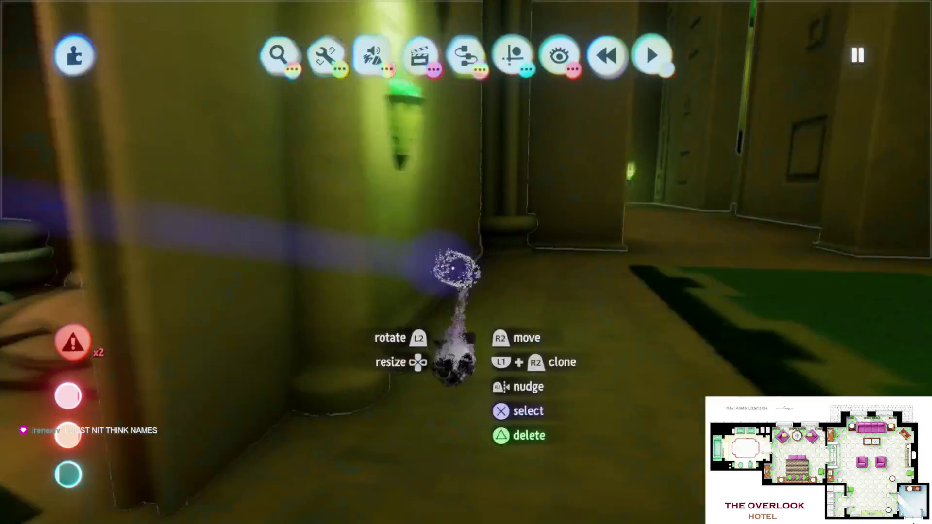
key(w)
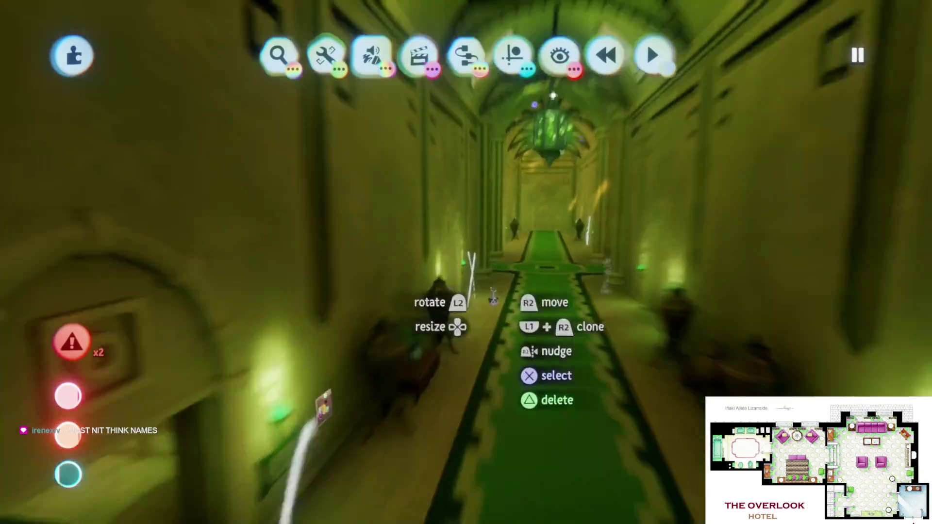
key(a)
key(a)
key(w)
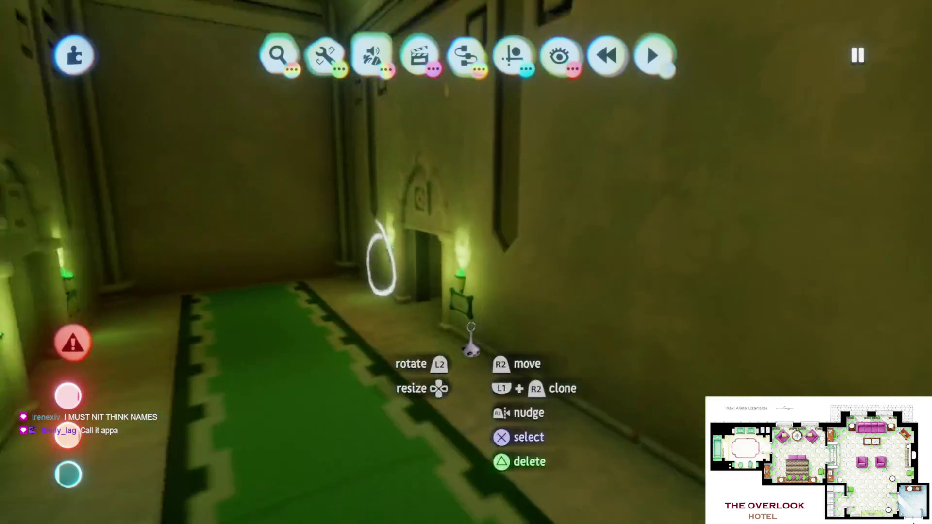
key(w)
key(a)
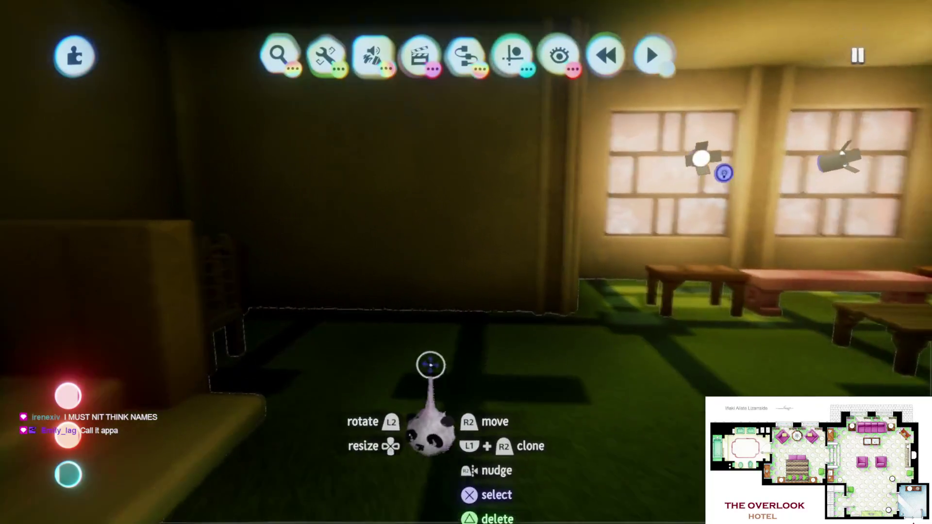
key(a)
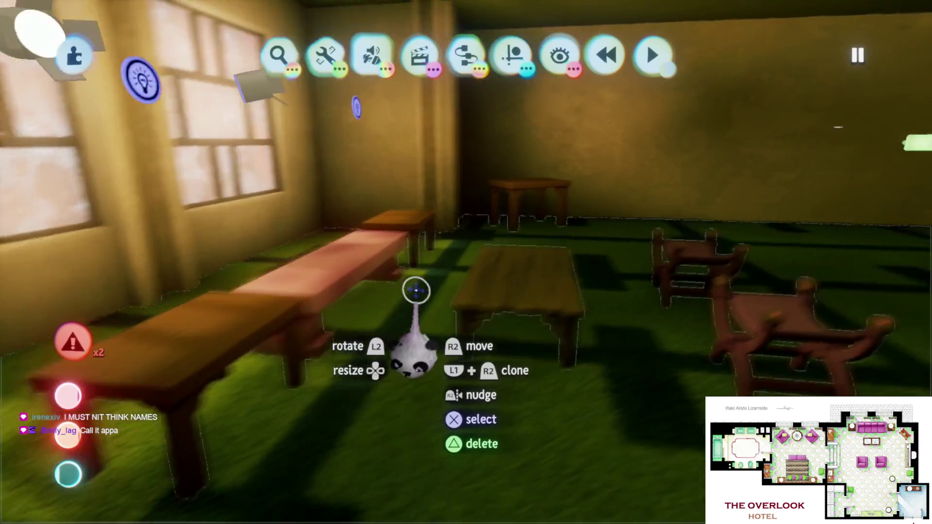
- Move past the window benches and through the green doorway into the dark room
key(w)
key(Escape)
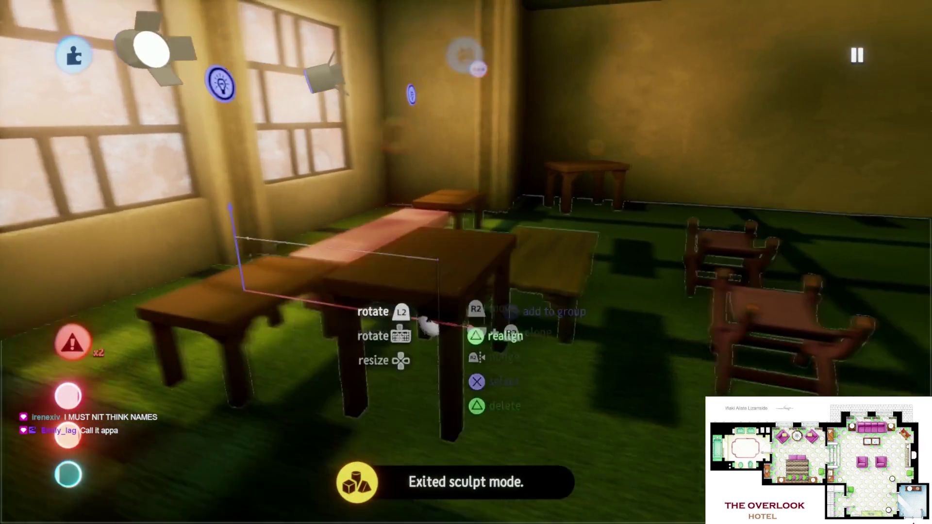
key(d)
key(d)
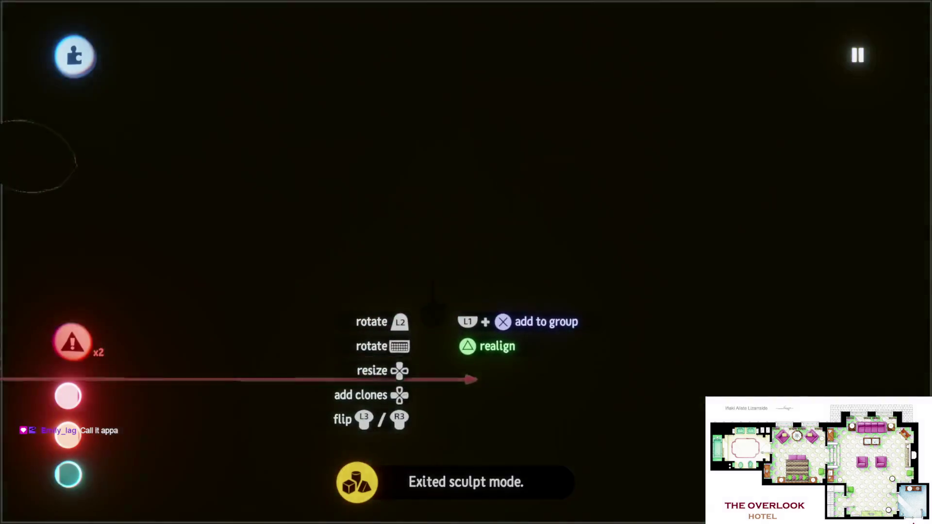
key(w)
key(w)
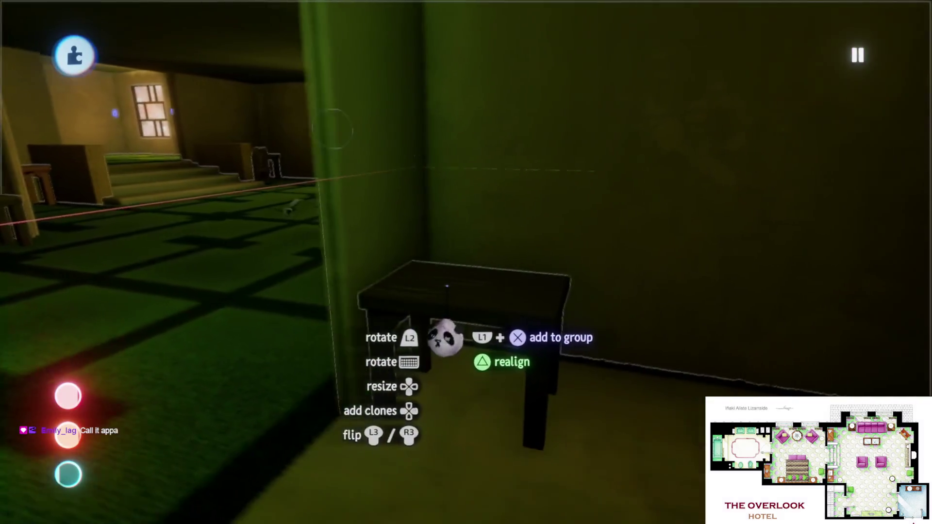
key(w)
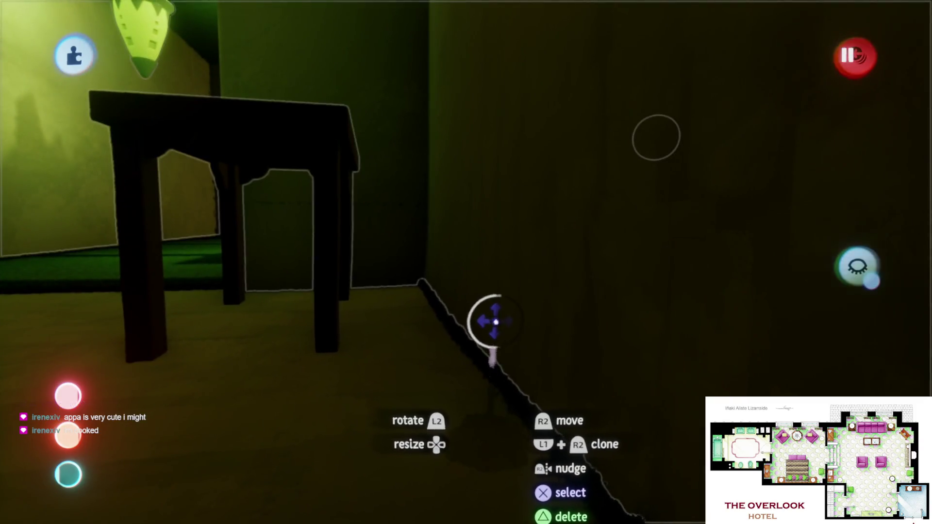
- Enlarge the black wall panel to 121% and select the small dark wooden table
drag(494, 321, 481, 322)
key(a)
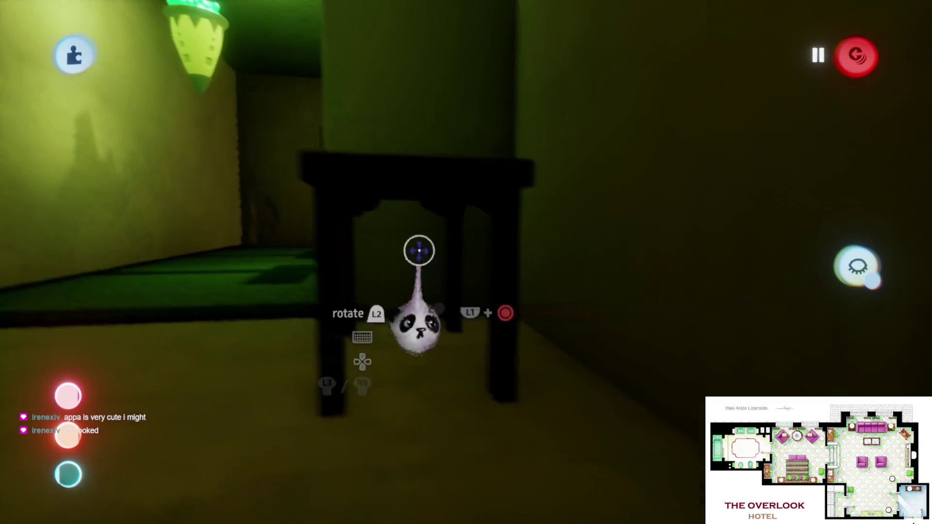
key(s)
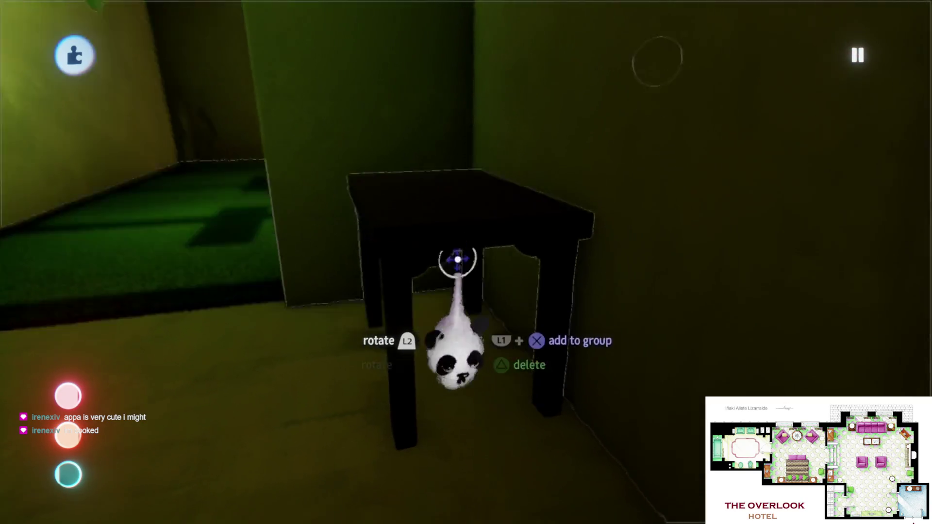
mouse_move(441, 349)
mouse_down()
mouse_move(461, 372)
mouse_move(450, 372)
mouse_move(449, 362)
mouse_up()
mouse_move(381, 272)
mouse_down()
mouse_move(483, 249)
mouse_move(492, 253)
mouse_move(476, 304)
mouse_up()
key(Delete)
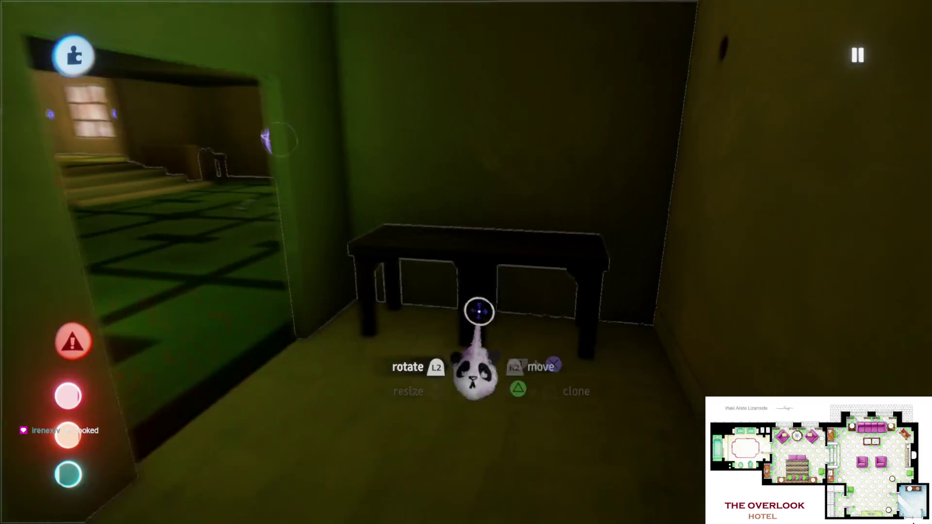
click(409, 299)
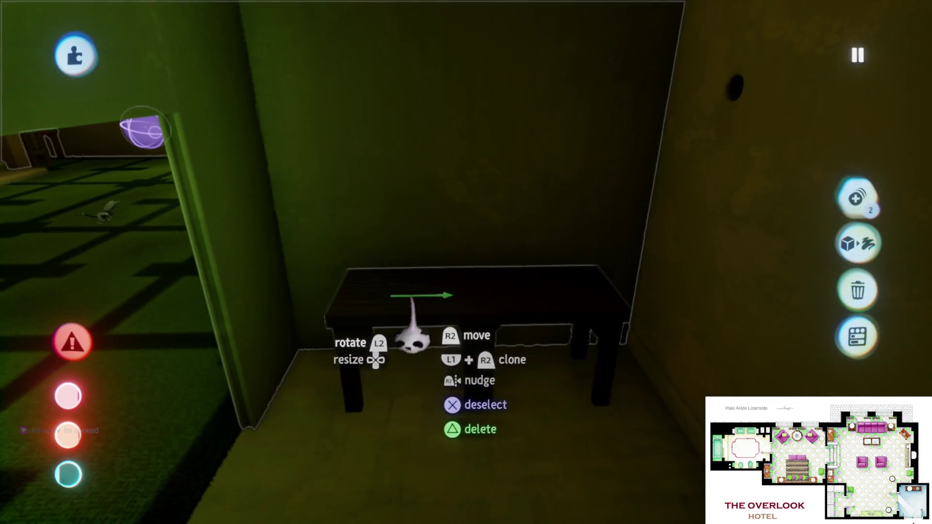
mouse_move(472, 400)
mouse_down()
mouse_move(460, 370)
mouse_move(470, 312)
mouse_move(469, 335)
mouse_move(459, 333)
mouse_move(453, 365)
mouse_move(447, 360)
mouse_move(451, 388)
mouse_move(441, 376)
mouse_move(451, 384)
mouse_move(447, 330)
mouse_move(418, 305)
mouse_move(422, 298)
mouse_move(449, 304)
mouse_move(436, 336)
mouse_move(468, 307)
mouse_move(460, 275)
mouse_up()
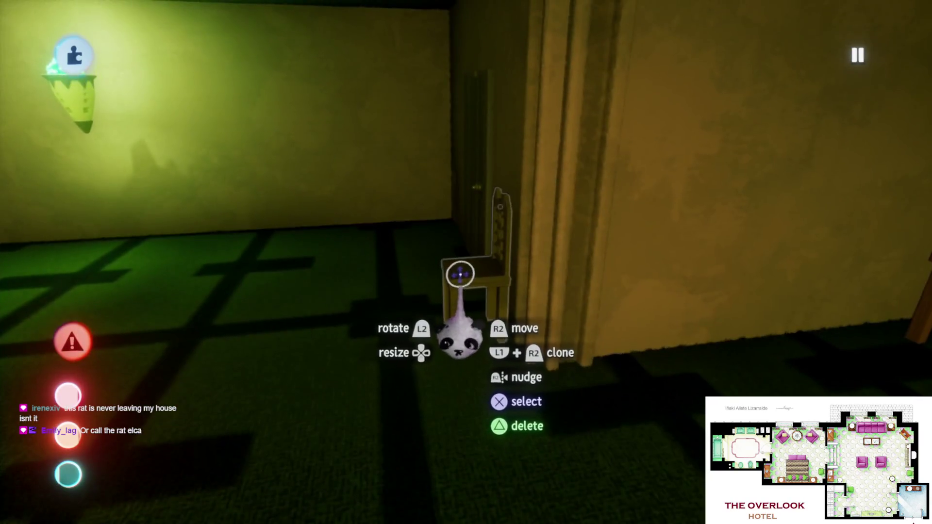
- Pick up the high-backed chair, bring it by the corner, then pull back into the room
drag(455, 310, 447, 308)
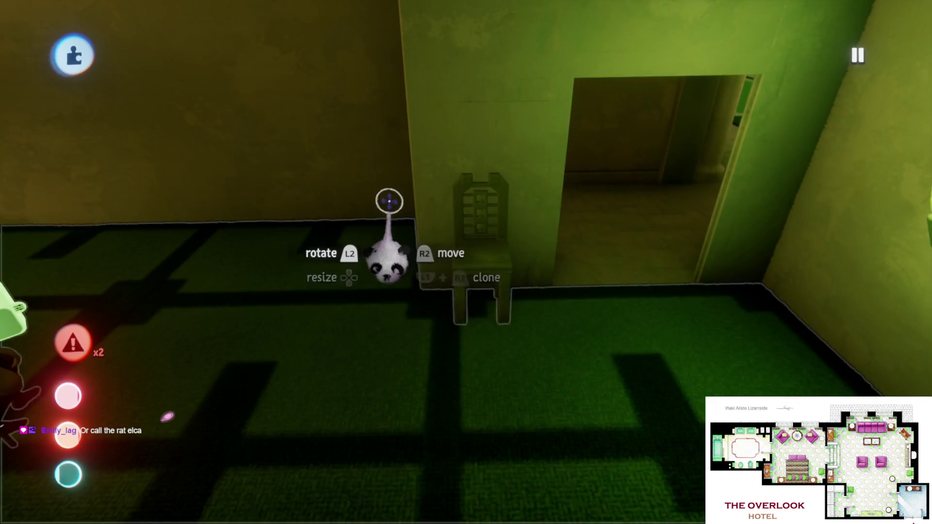
mouse_move(499, 310)
mouse_down()
mouse_move(626, 380)
mouse_move(703, 408)
mouse_up()
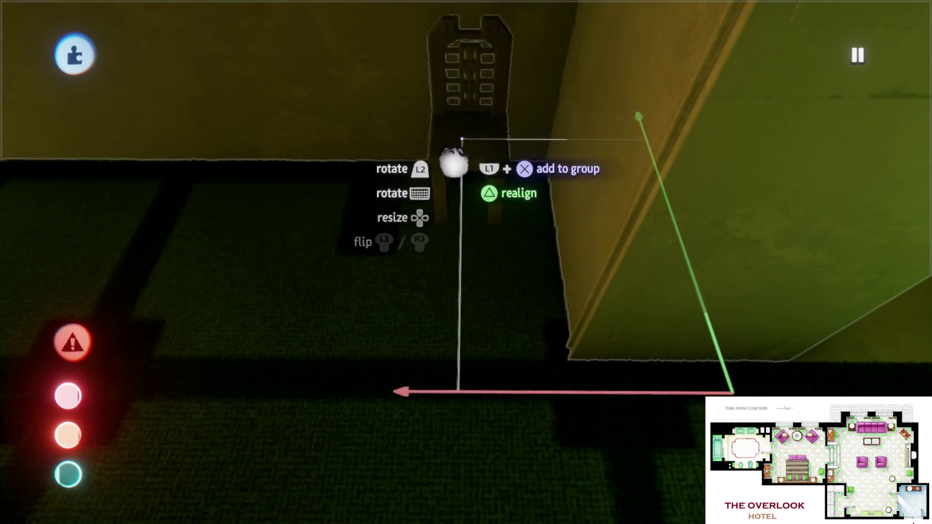
mouse_move(473, 180)
mouse_down()
mouse_move(545, 383)
mouse_move(544, 328)
mouse_move(526, 345)
mouse_move(503, 340)
mouse_up()
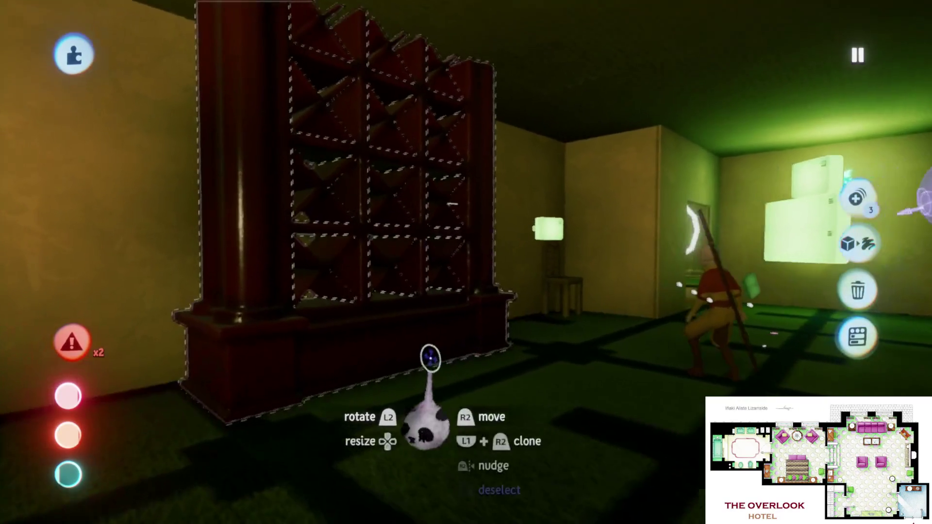
- Group the bookshelf and its contents into one object, then undo a trial copy of it
click(427, 362)
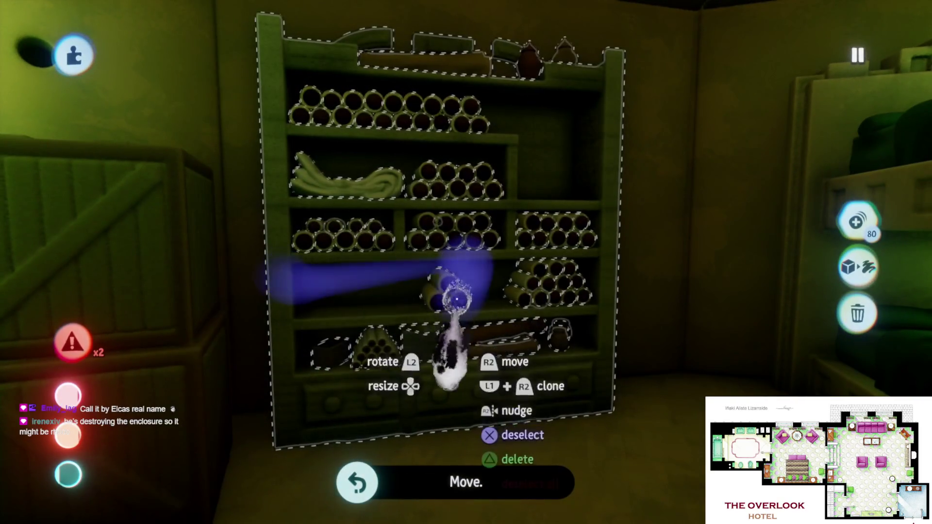
click(856, 222)
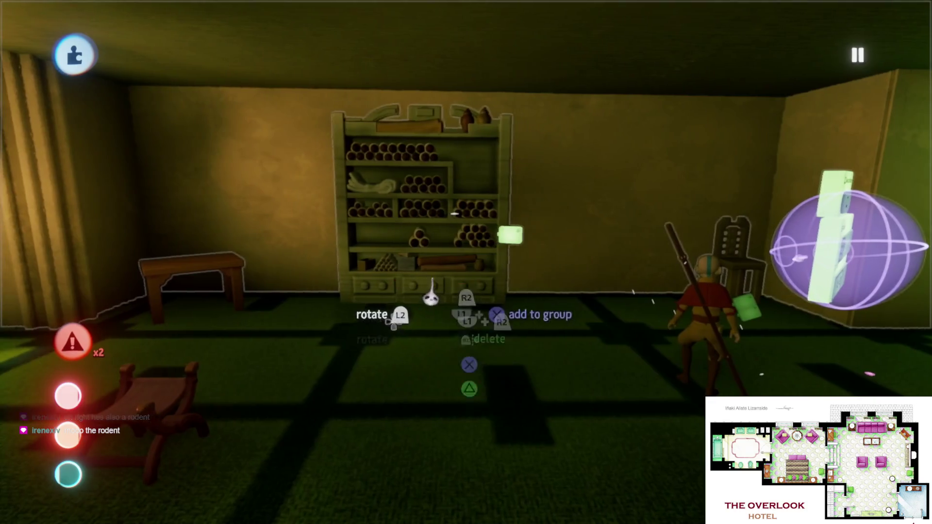
drag(431, 293, 590, 300)
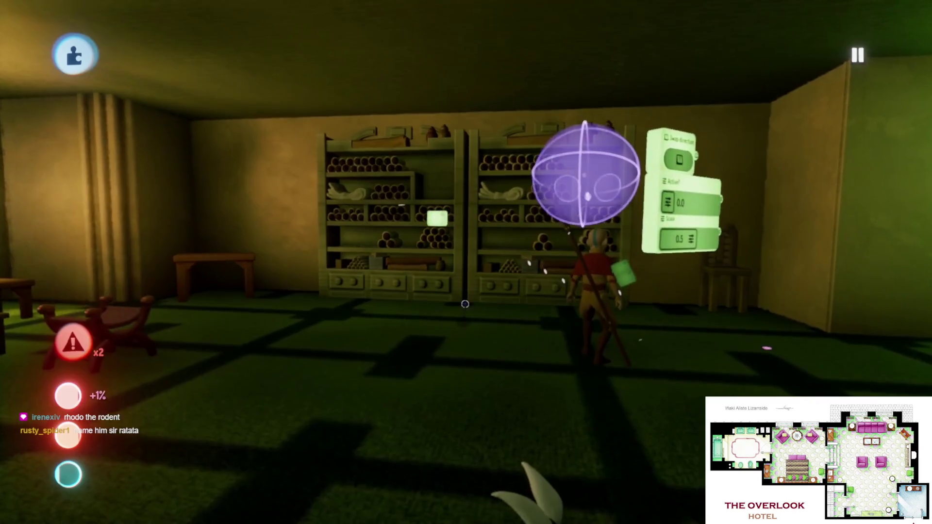
key(ctrl+z)
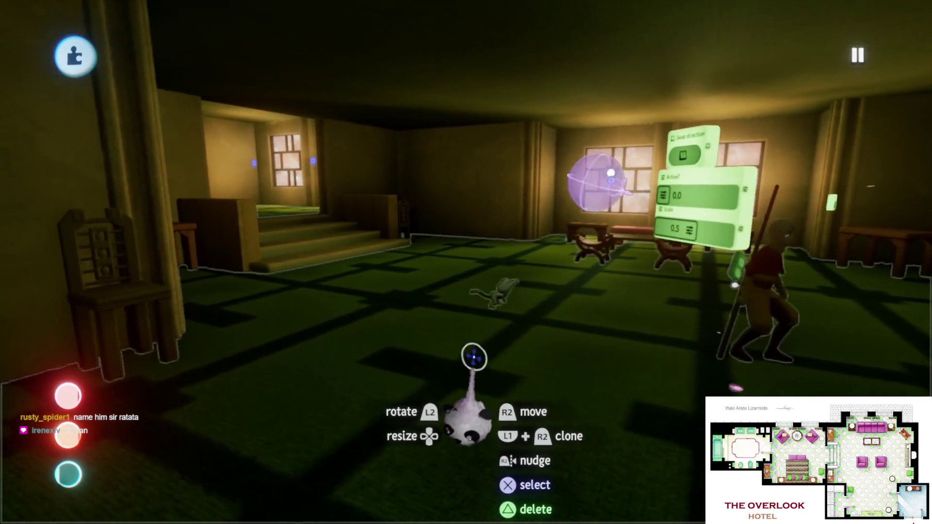
key(Escape)
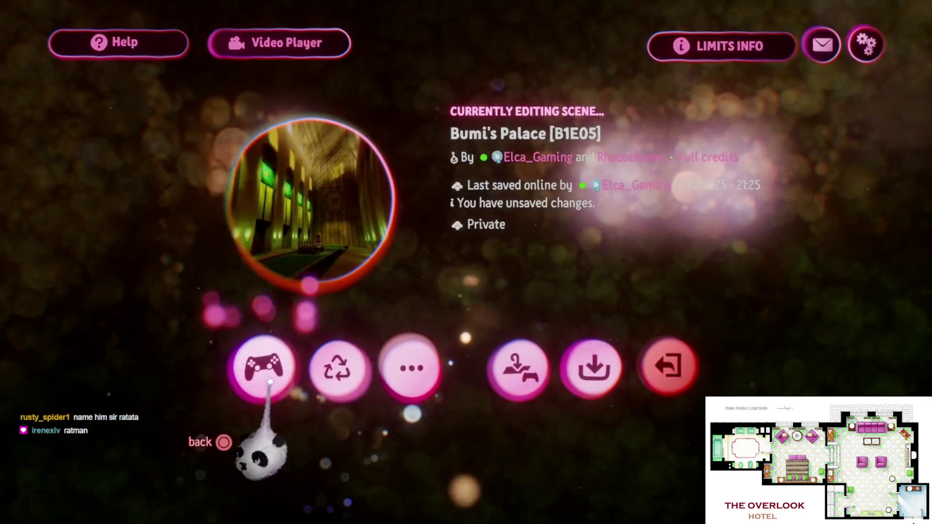
- Start Play Mode and try moving an object in the bedroom, undoing the move
click(253, 370)
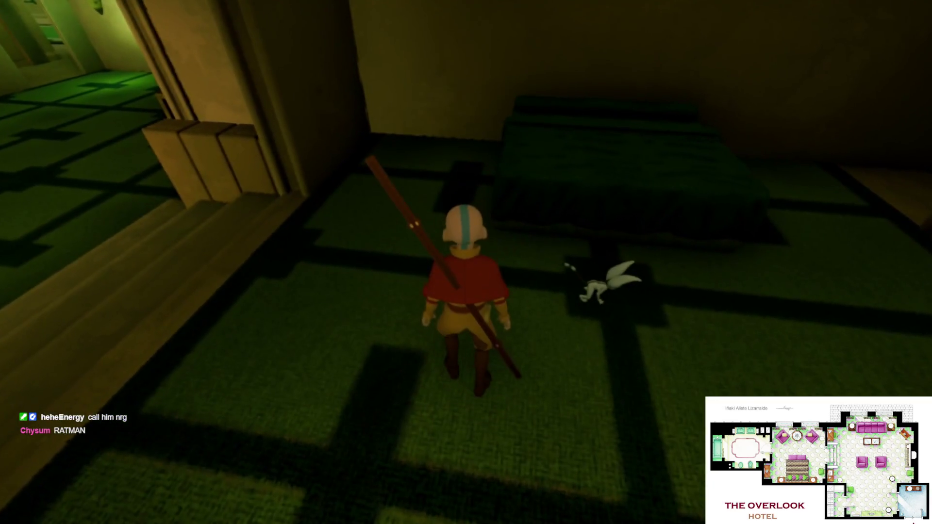
key(Escape)
key(Escape)
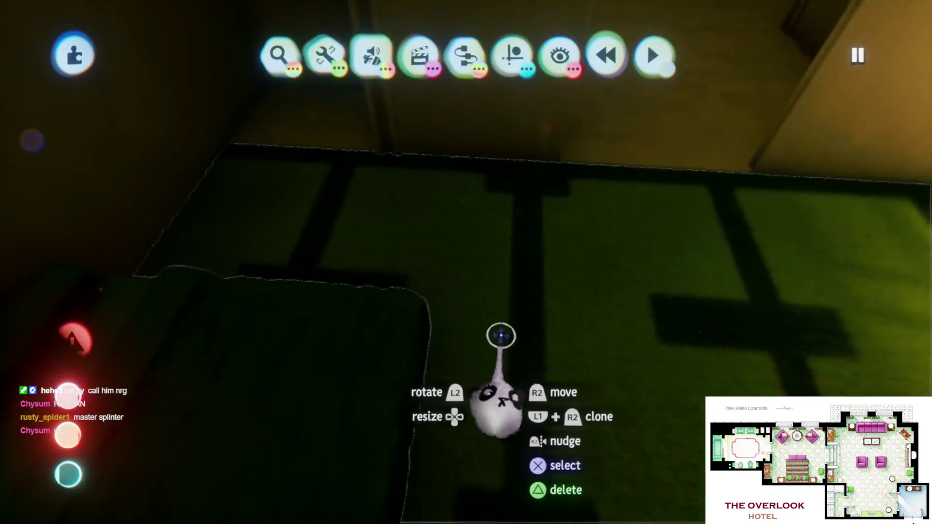
mouse_move(470, 325)
mouse_down()
mouse_move(426, 312)
mouse_move(399, 266)
mouse_move(385, 197)
mouse_move(439, 330)
mouse_up()
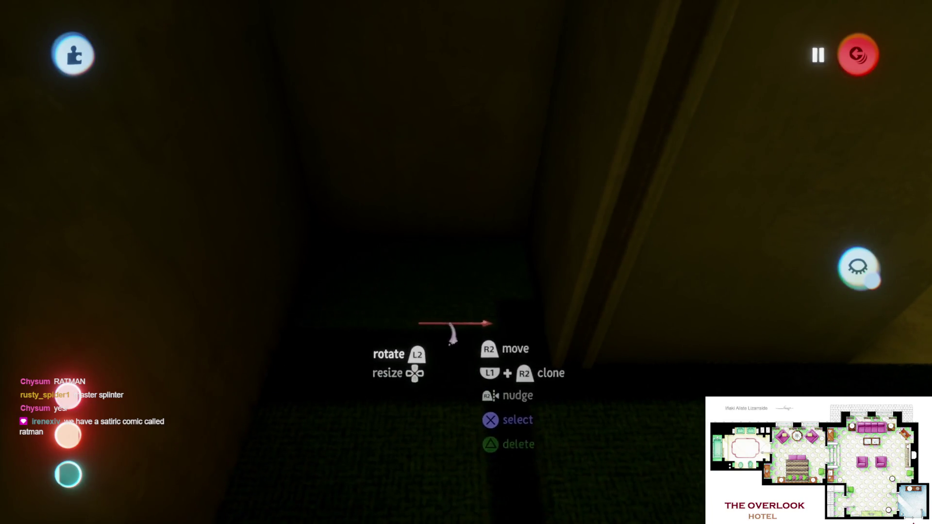
click(461, 337)
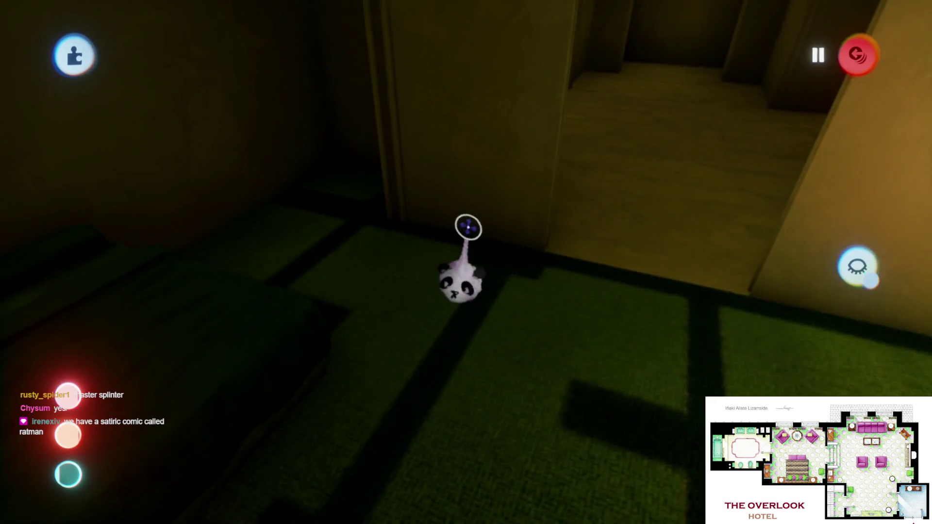
- Pause and resume play, then confirm switching back to Edit Mode
key(Escape)
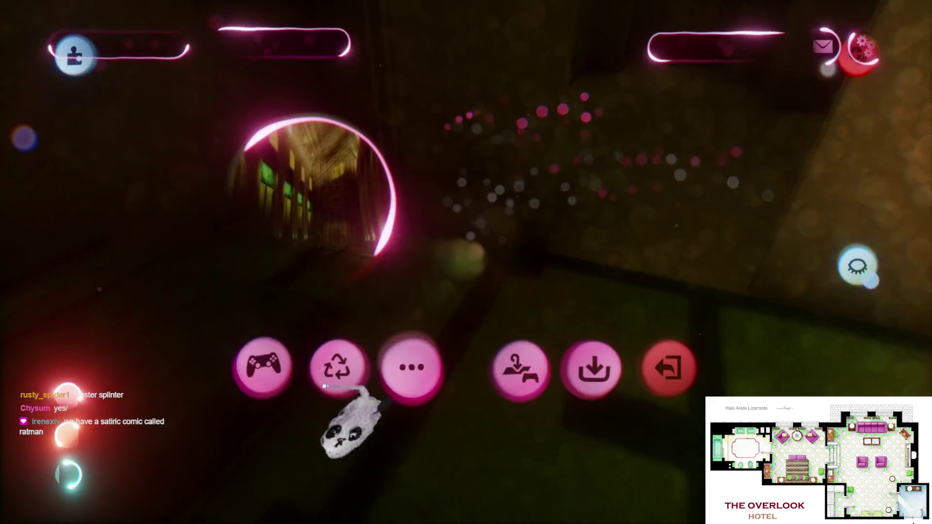
key(Escape)
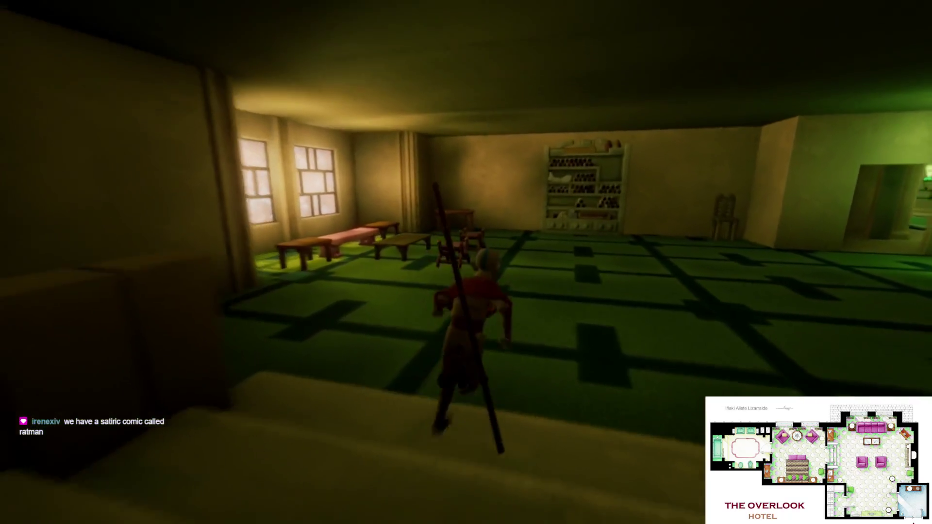
key(Escape)
click(229, 365)
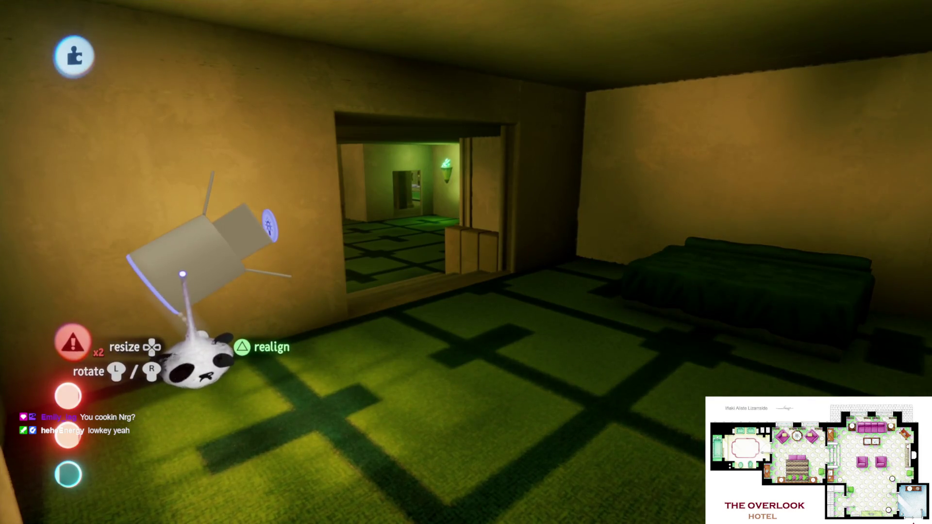
- Open the bedroom spotlight's light settings, close them, and reopen them to adjust brightness
click(197, 339)
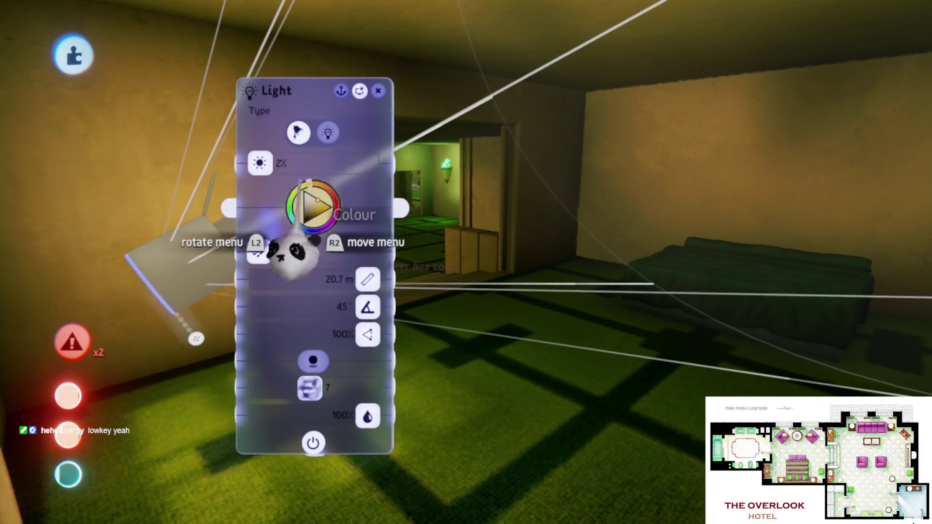
key(Escape)
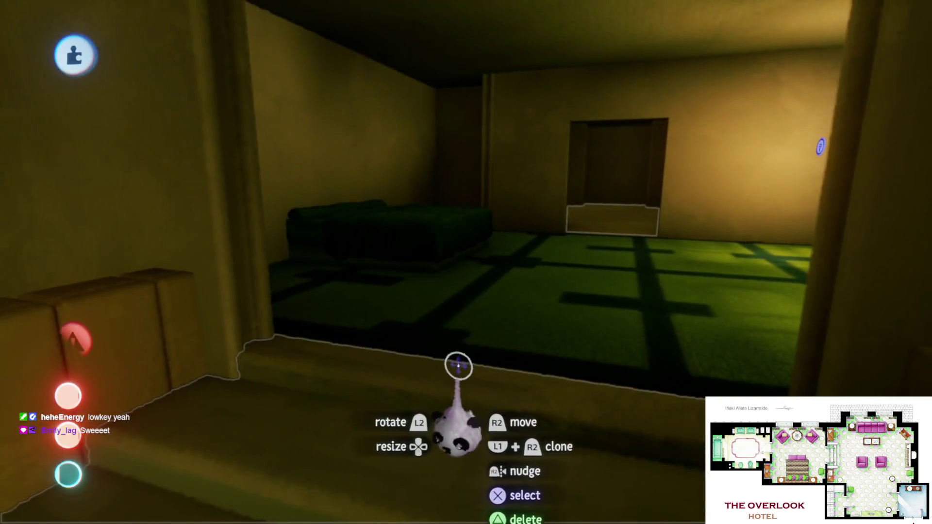
click(456, 369)
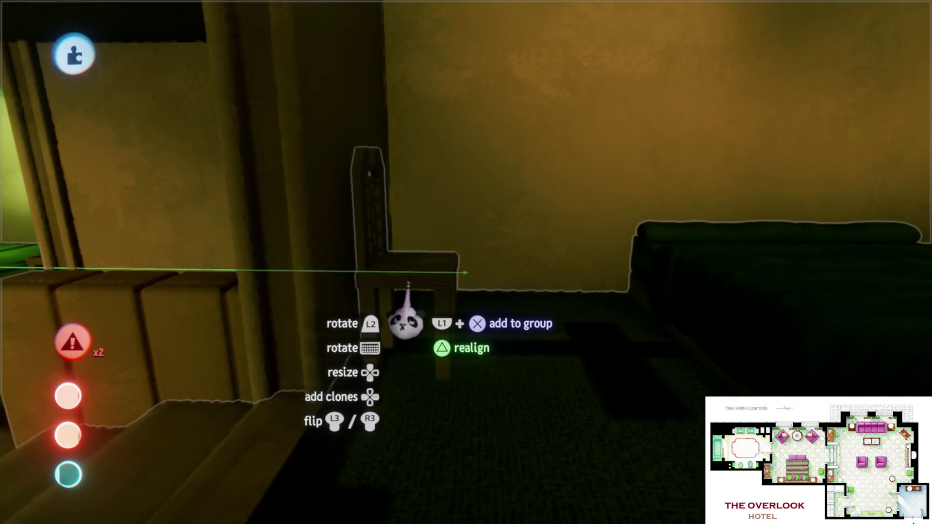
- Drop the held high-backed chair beside the green-covered bed
drag(409, 267, 418, 266)
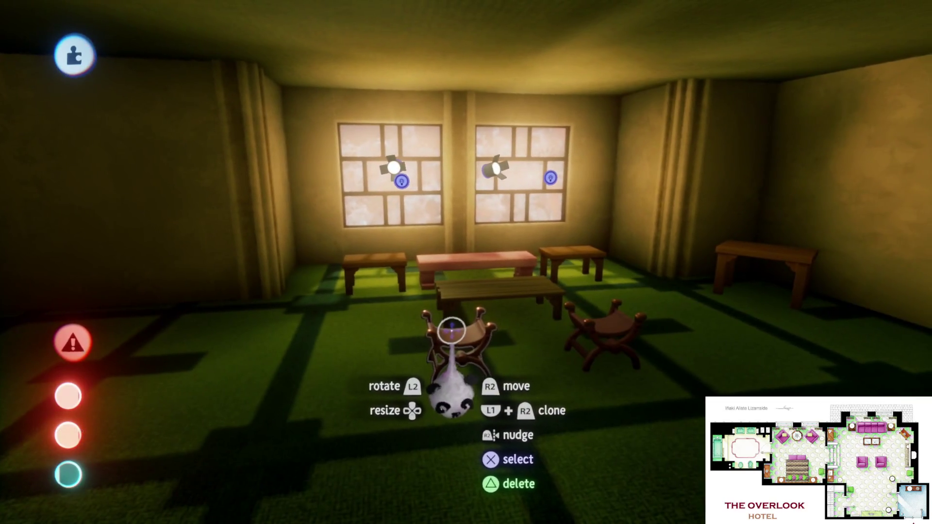
- Carry an X-chair to the window wall, turn it about 77°, and set it down
mouse_move(455, 336)
mouse_down()
mouse_move(426, 312)
mouse_move(430, 277)
mouse_move(422, 297)
mouse_move(433, 312)
mouse_move(422, 291)
mouse_move(420, 329)
mouse_move(426, 321)
mouse_move(389, 354)
mouse_move(474, 333)
mouse_move(466, 332)
mouse_move(541, 335)
mouse_move(531, 326)
mouse_up()
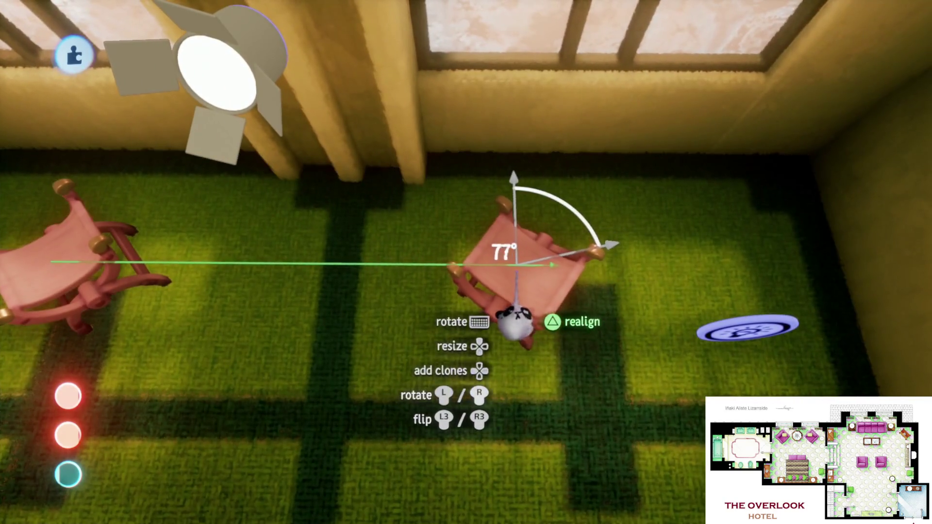
drag(491, 301, 452, 291)
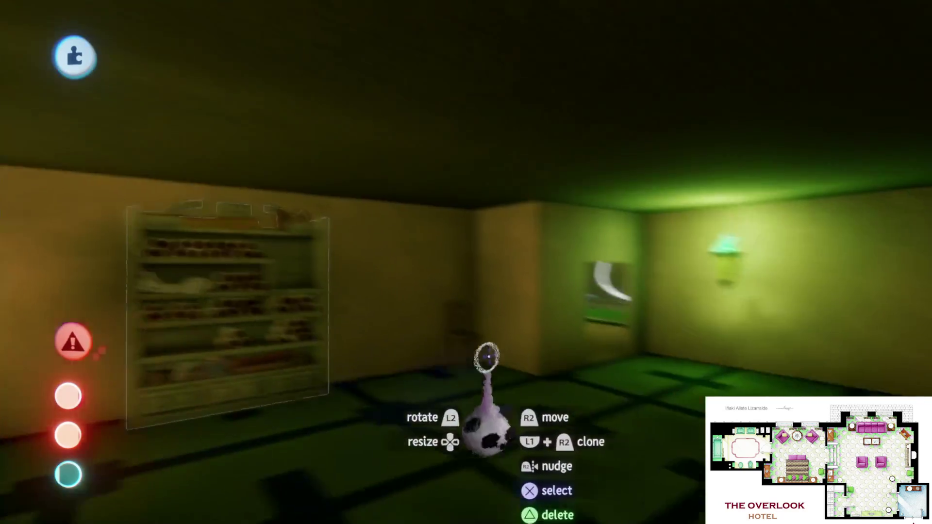
mouse_move(486, 357)
mouse_down()
mouse_move(466, 310)
mouse_move(433, 297)
mouse_move(464, 315)
mouse_move(472, 279)
mouse_move(437, 268)
mouse_move(431, 320)
mouse_up()
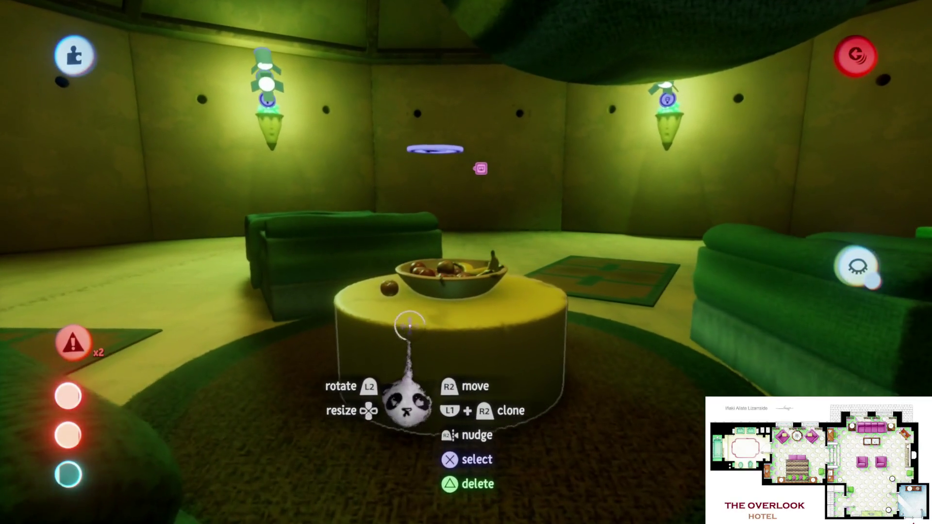
- Leave sculpt mode, fly down the corridor, and pick up the hallway's potted plant
click(433, 326)
key(Escape)
mouse_move(441, 370)
mouse_down()
mouse_move(442, 306)
mouse_move(466, 272)
mouse_move(439, 275)
mouse_move(466, 301)
mouse_move(461, 316)
mouse_move(447, 296)
mouse_move(429, 305)
mouse_move(444, 244)
mouse_up()
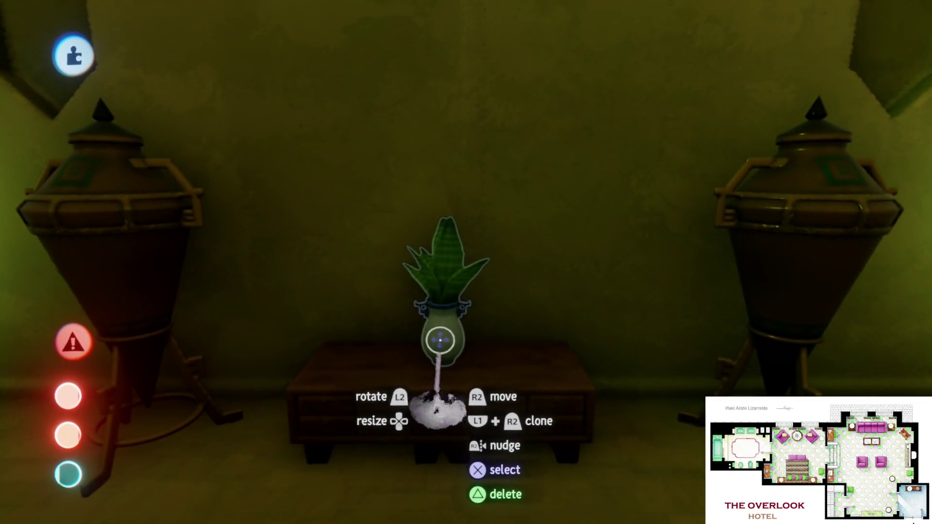
mouse_move(440, 340)
mouse_down()
mouse_move(449, 334)
mouse_move(444, 343)
mouse_move(443, 328)
mouse_move(432, 337)
mouse_move(431, 329)
mouse_move(430, 339)
mouse_move(433, 320)
mouse_move(431, 359)
mouse_move(435, 329)
mouse_move(425, 339)
mouse_move(417, 330)
mouse_up()
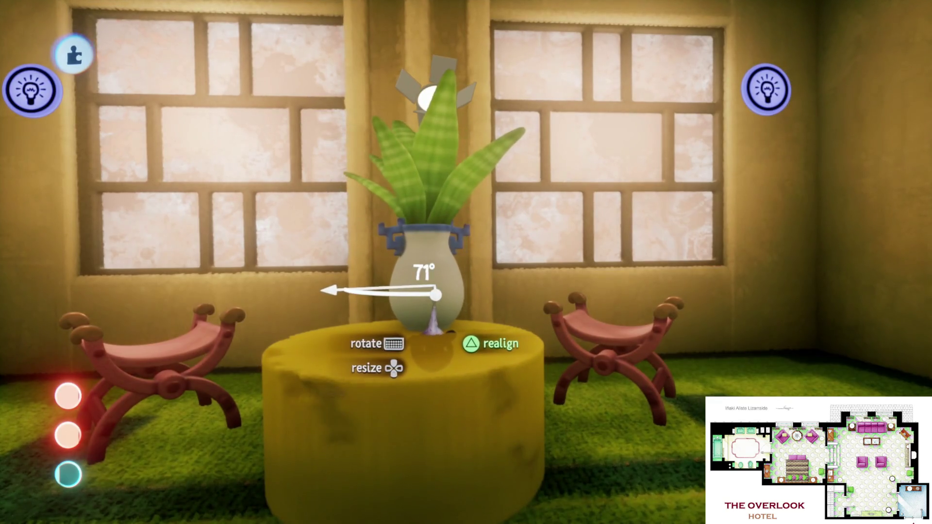
- Turn the potted plant on the round table to 90°
mouse_move(410, 277)
mouse_down()
mouse_move(385, 312)
mouse_move(384, 333)
mouse_move(404, 302)
mouse_up()
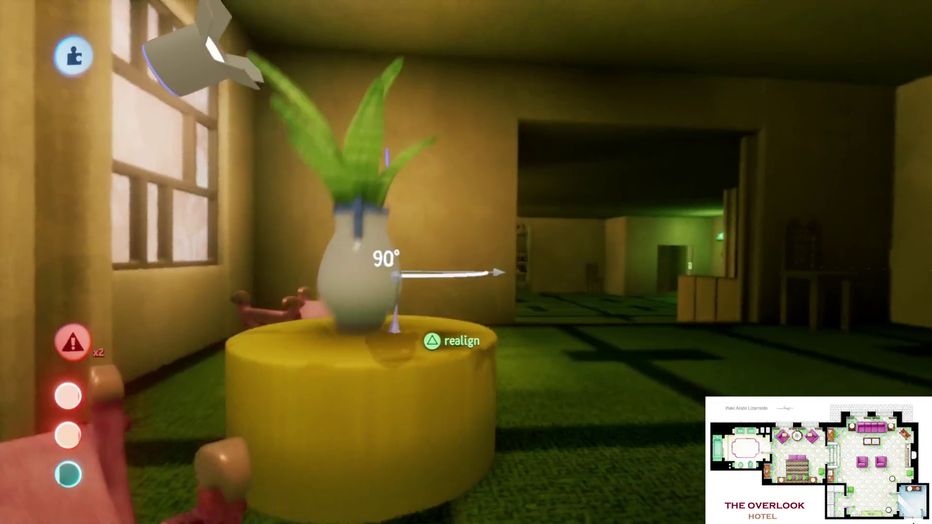